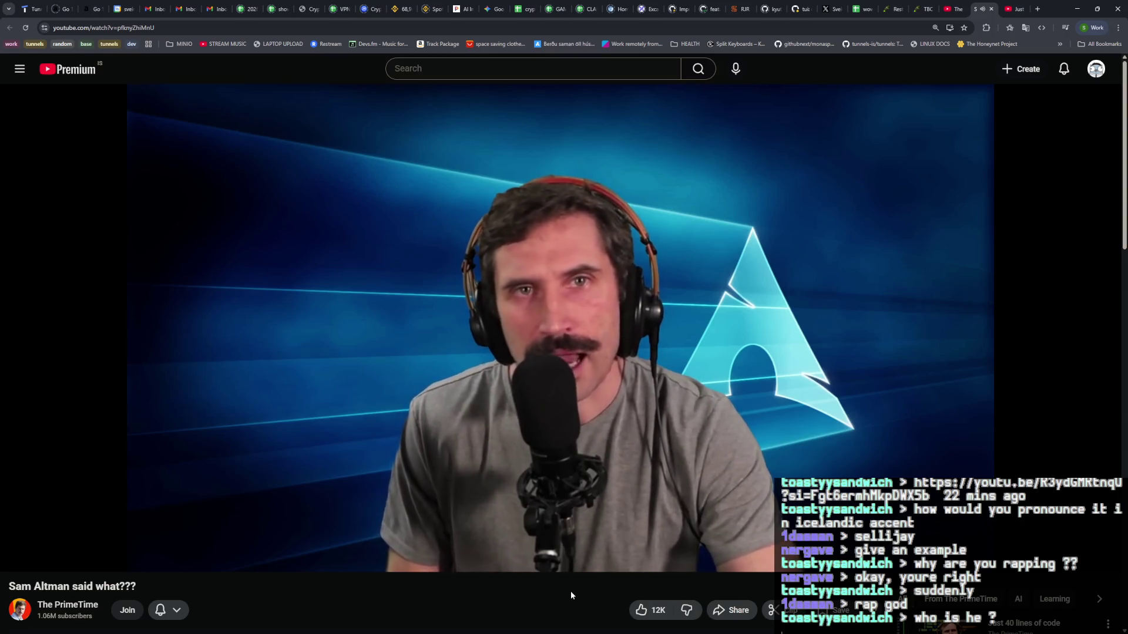
# Step: Pause and resume the Sam Altman video a few times, leaving it paused
pyautogui.click(611, 348)
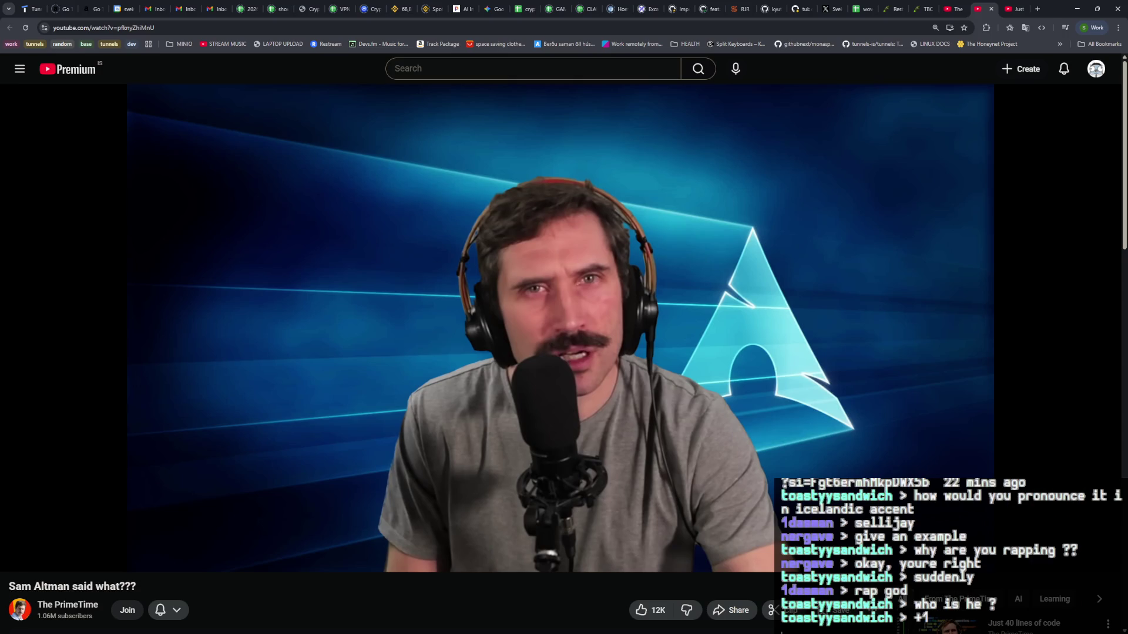
pyautogui.click(590, 297)
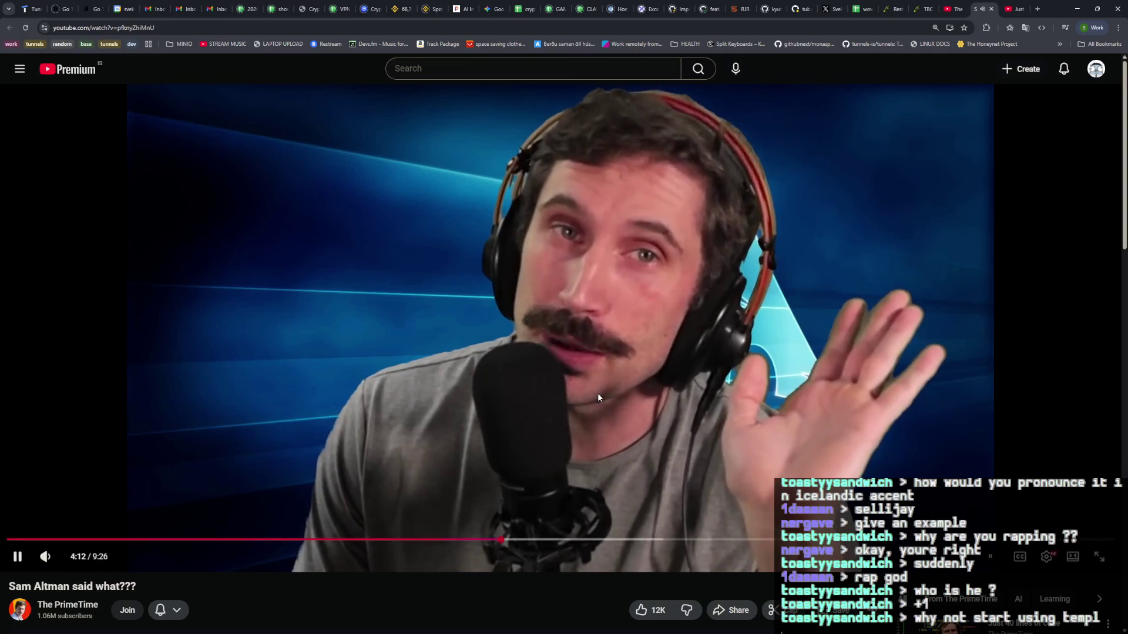
pyautogui.click(597, 393)
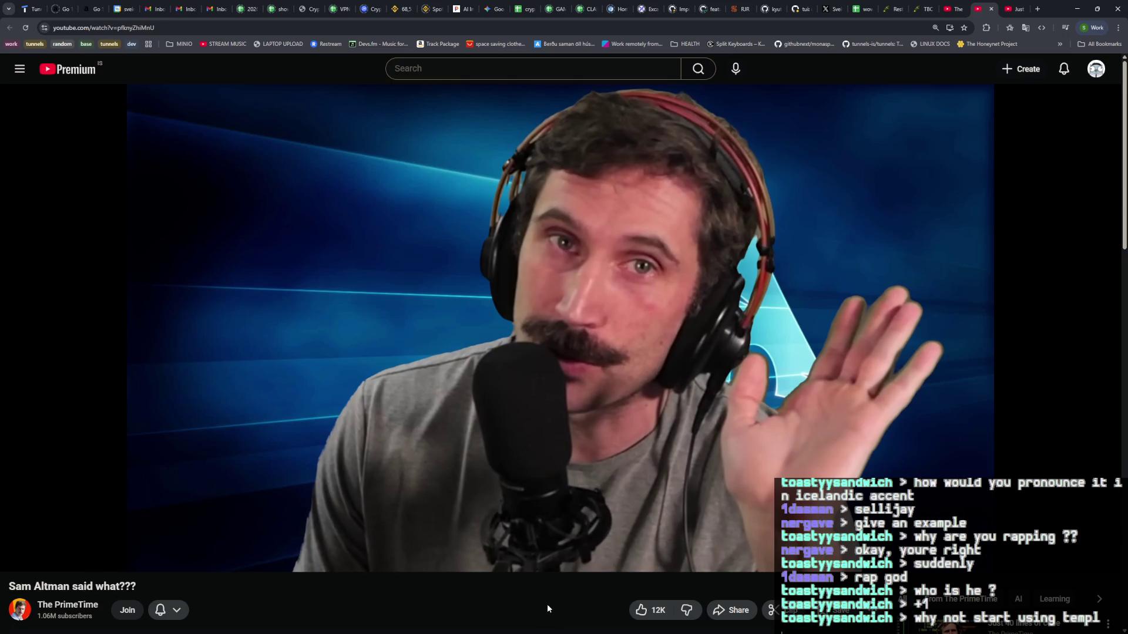
pyautogui.click(587, 409)
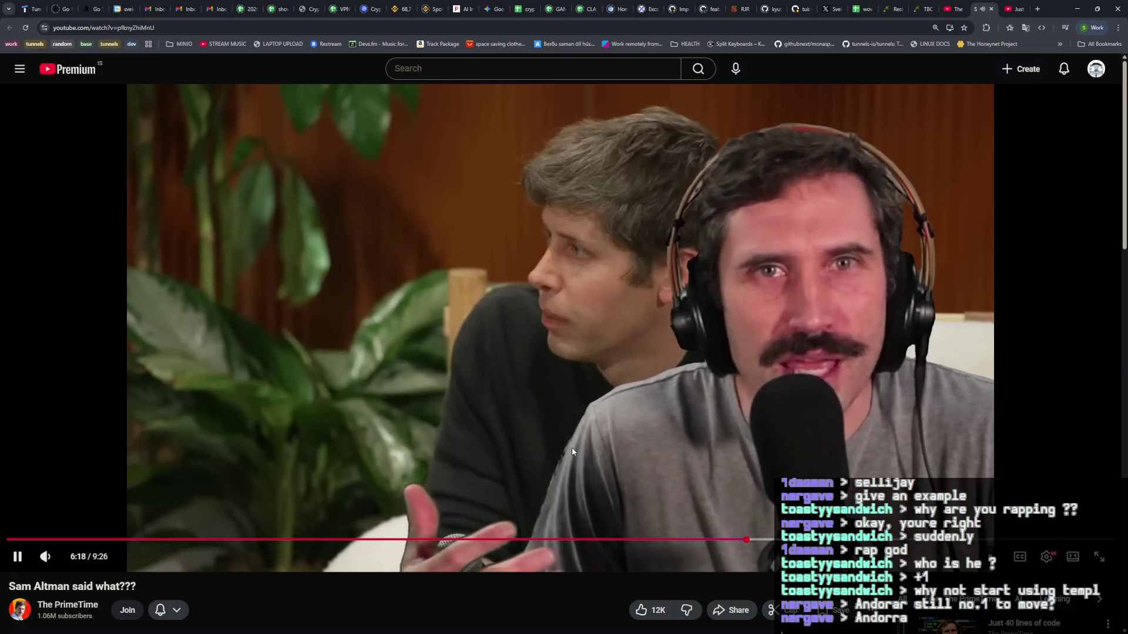
pyautogui.click(568, 451)
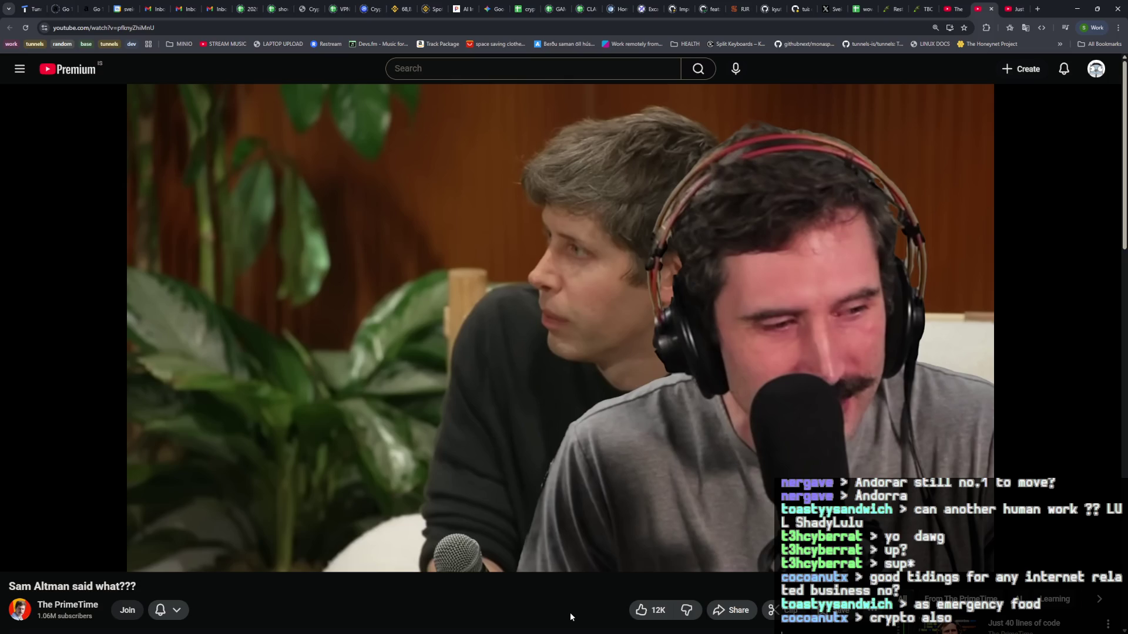
# Step: Start a new SuperGrok chat on X and zoom the page to 175%
pyautogui.click(830, 9)
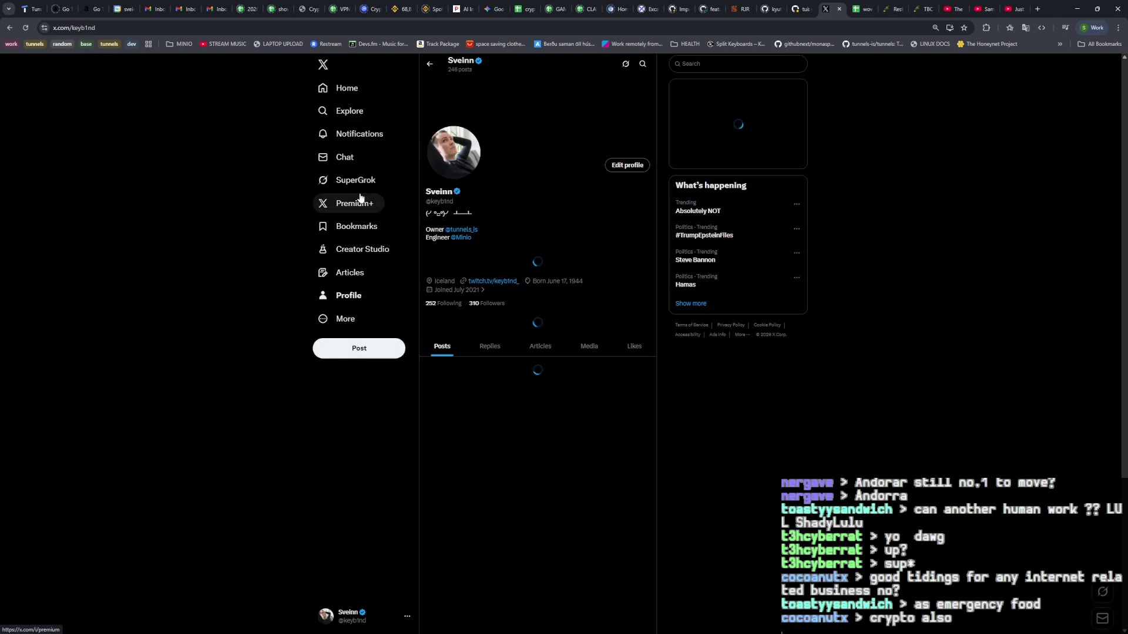
pyautogui.click(352, 180)
pyautogui.hotkey('ctrl', '+')
pyautogui.hotkey('ctrl', '+')
pyautogui.hotkey('ctrl', '+')
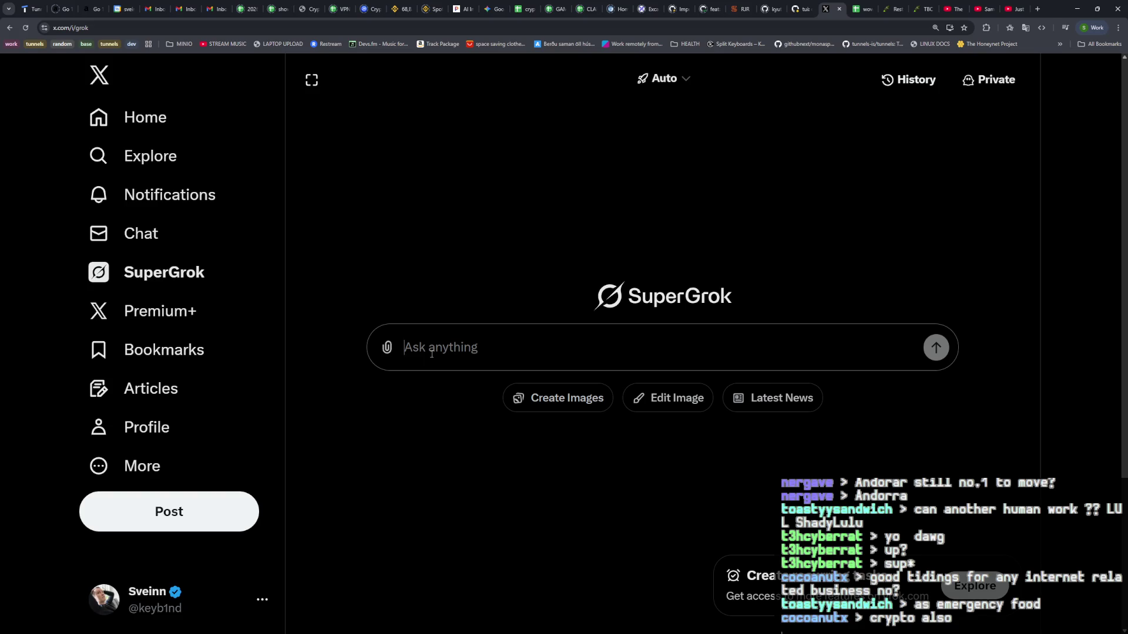
# Step: Ask SuperGrok which US state lets someone earning 200k USD yearly save the most money
pyautogui.write('I want to mobe')
pyautogui.press('BackSpace')
pyautogui.press('BackSpace')
pyautogui.write('ve to texas')
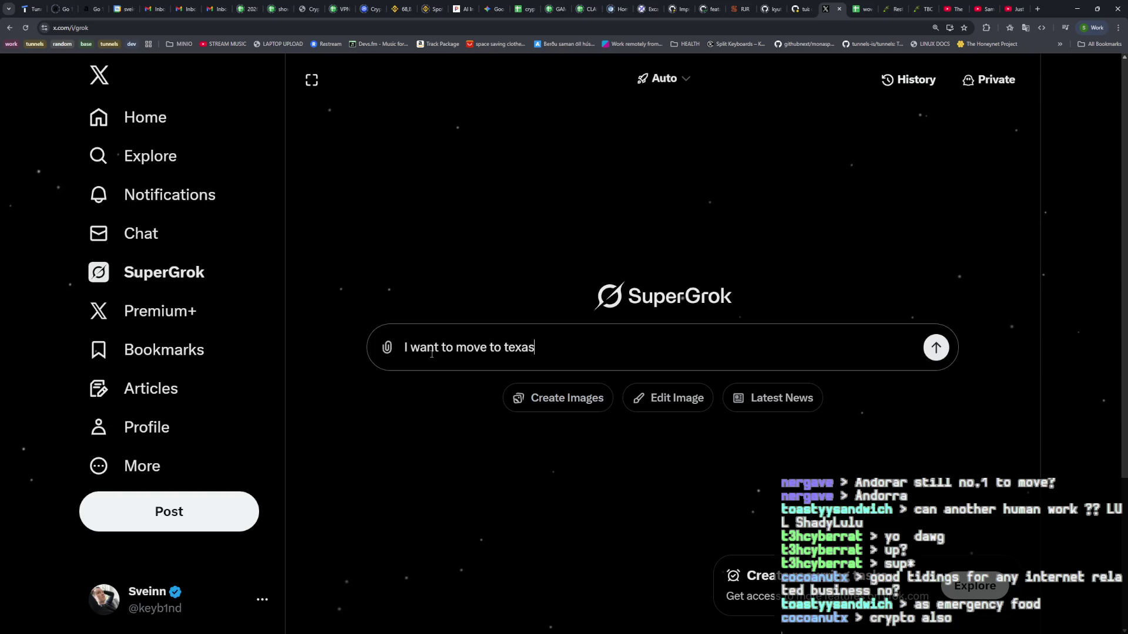
pyautogui.press('BackSpace')
pyautogui.press('BackSpace')
pyautogui.press('BackSpace')
pyautogui.write('he US where I')
pyautogui.press('BackSpace')
pyautogui.press('BackSpace')
pyautogui.press('BackSpace')
pyautogui.write(', I make 200')
pyautogui.write('k U')
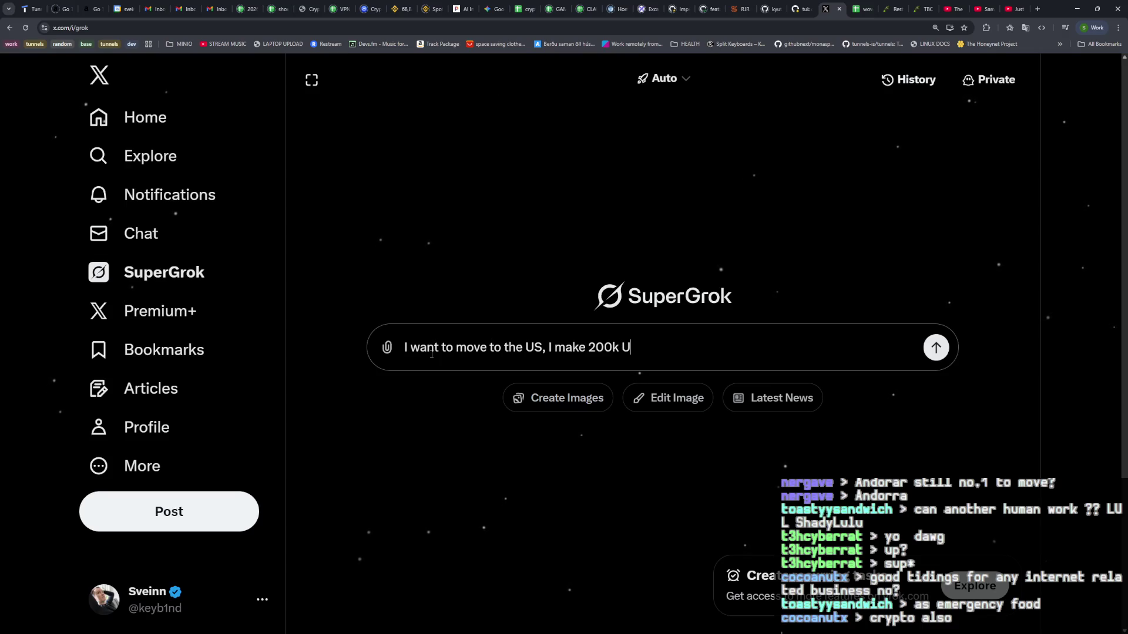
pyautogui.write('SD per year.. which st')
pyautogui.write('ate woul')
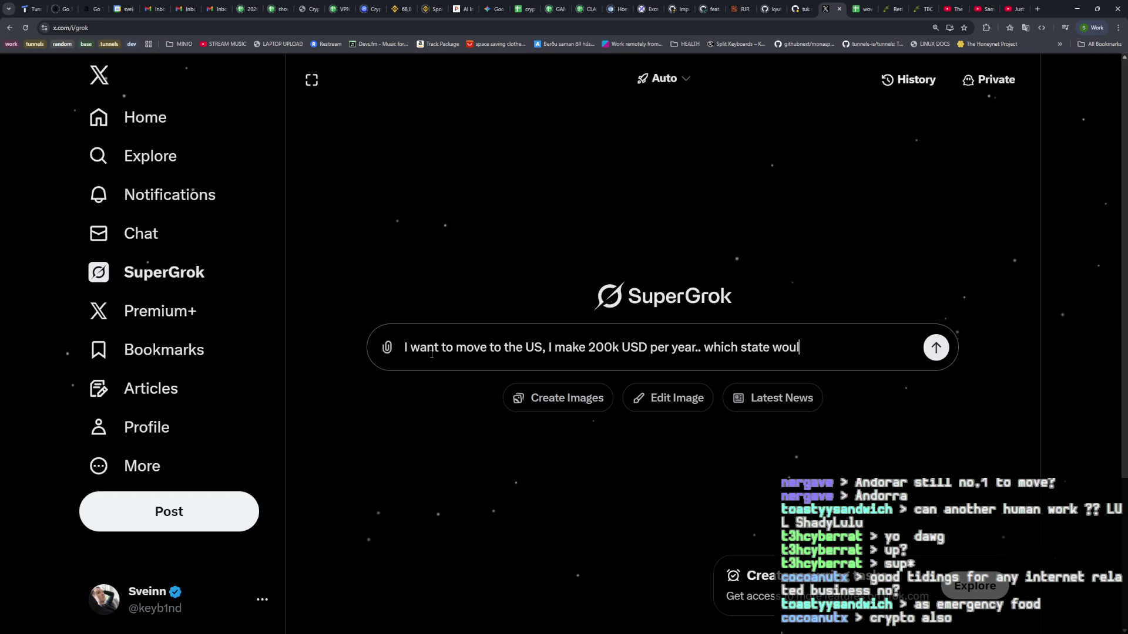
pyautogui.write('d be the best to m')
pyautogui.write('ove to p')
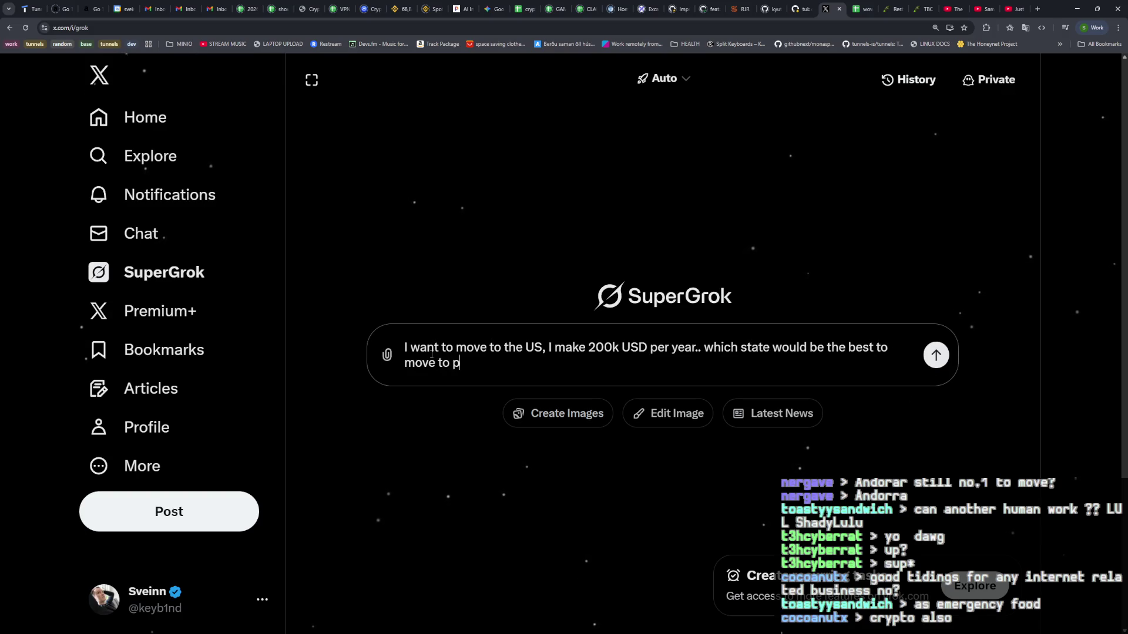
pyautogui.write('ay as little tax as p')
pyautogui.write('ossible')
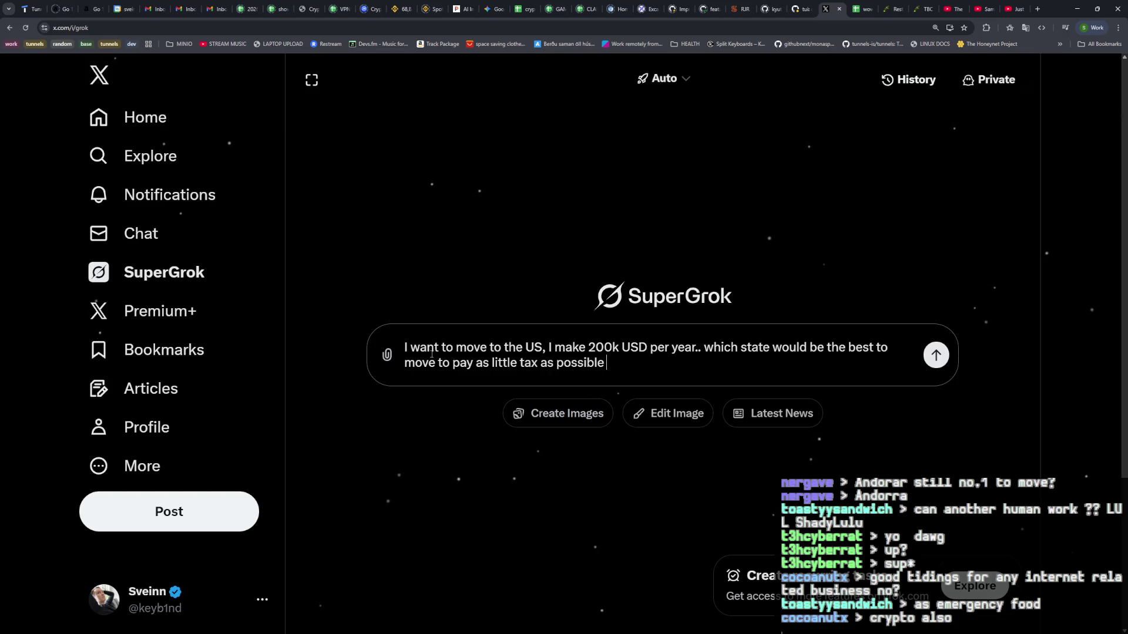
pyautogui.press('BackSpace')
pyautogui.press('BackSpace')
pyautogui.press('BackSpace')
pyautogui.write('save as much mo')
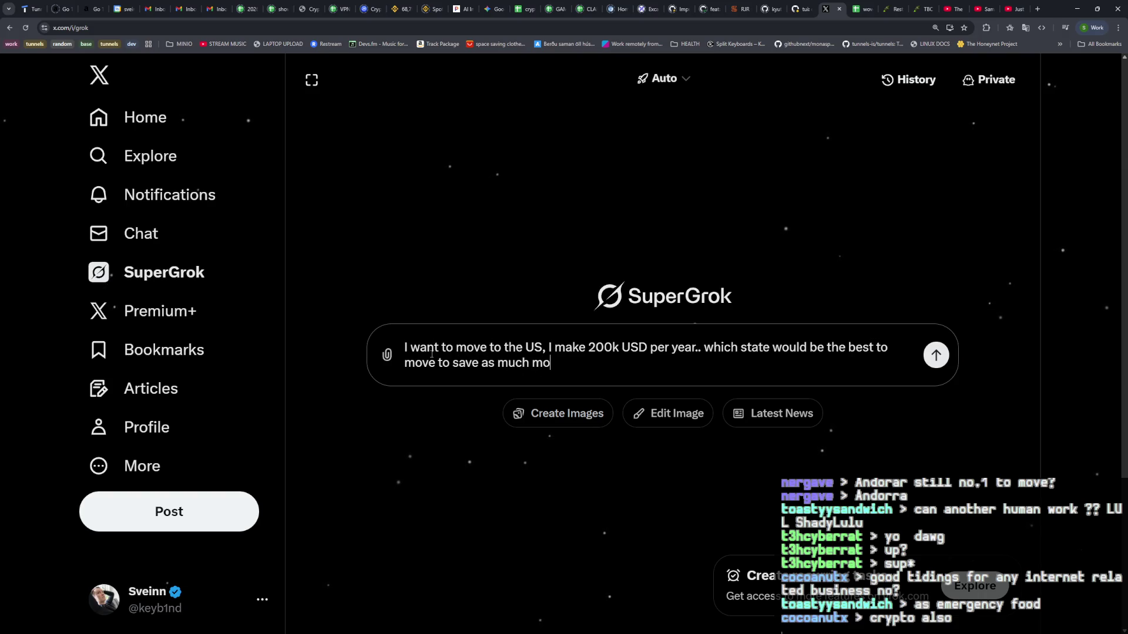
pyautogui.write('ney as possible')
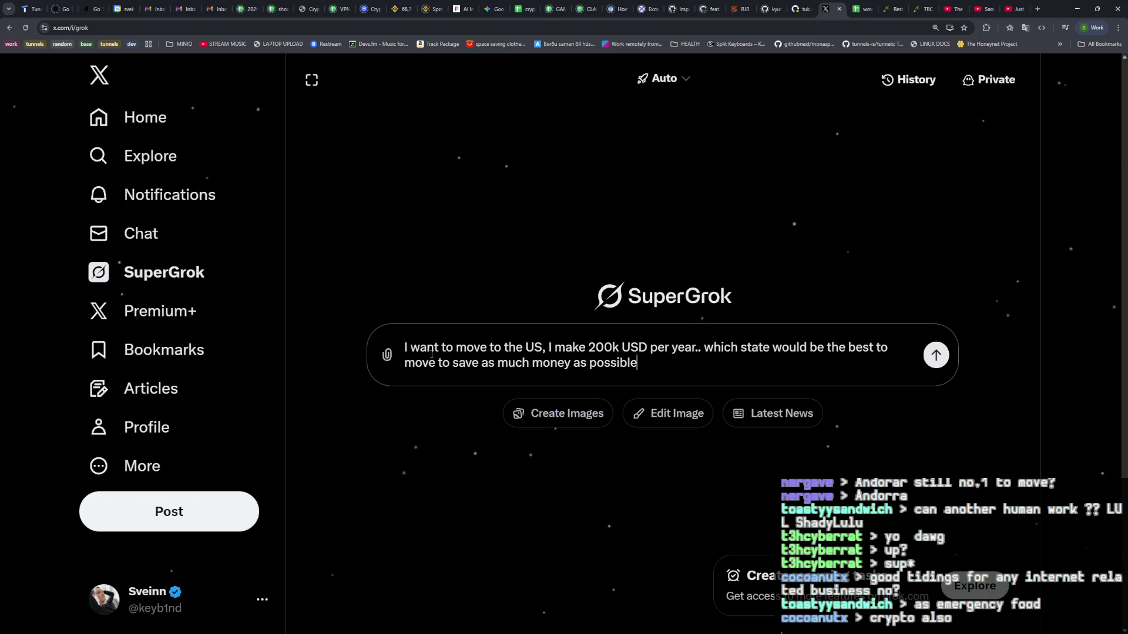
pyautogui.press('Return')
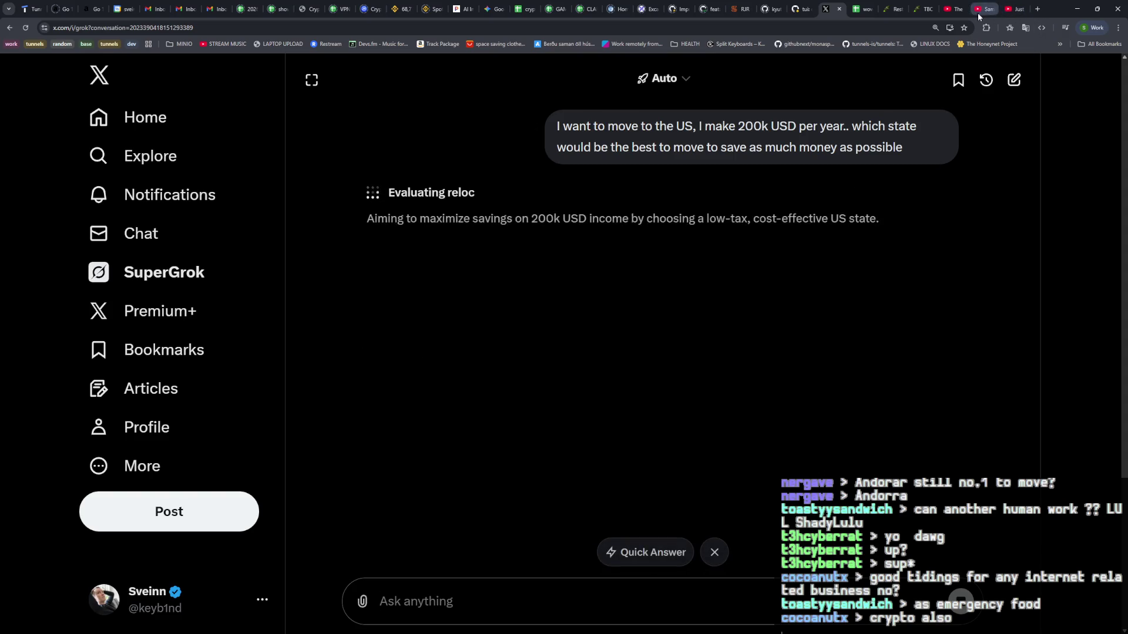
pyautogui.click(978, 9)
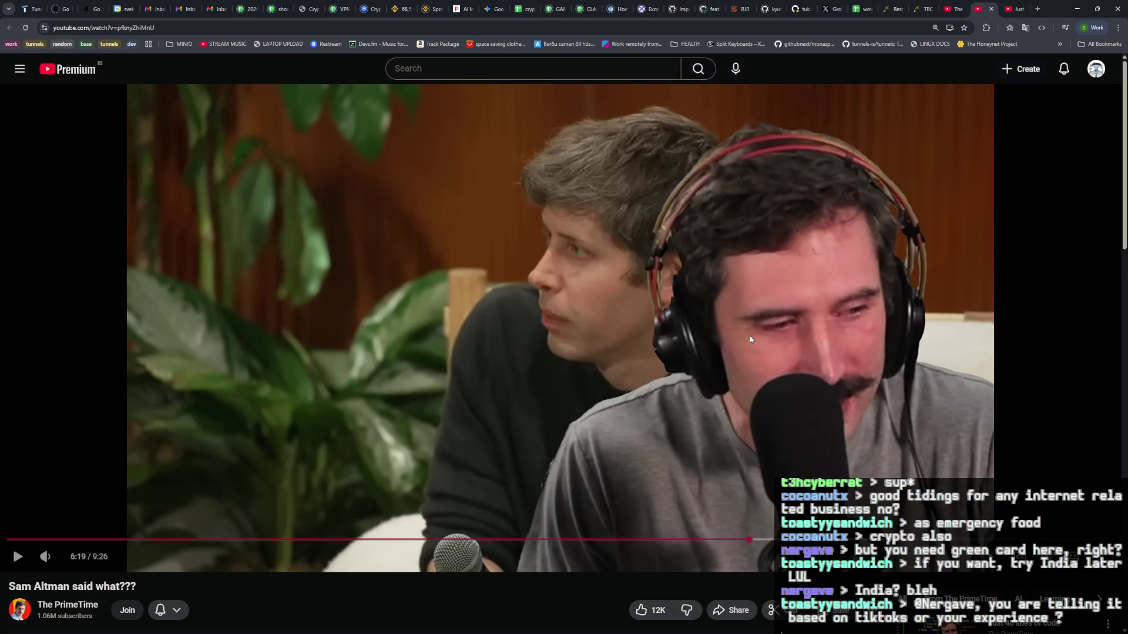
# Step: Play the 'Sam Altman said what???' video for about 30 seconds, then pause it
pyautogui.click(762, 312)
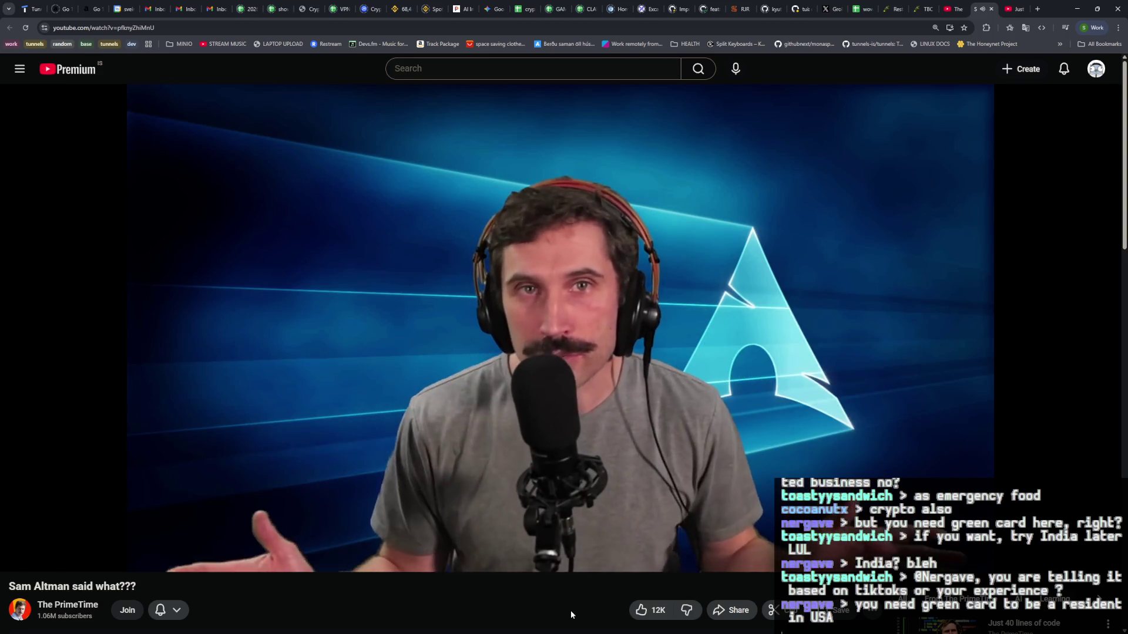
pyautogui.click(563, 443)
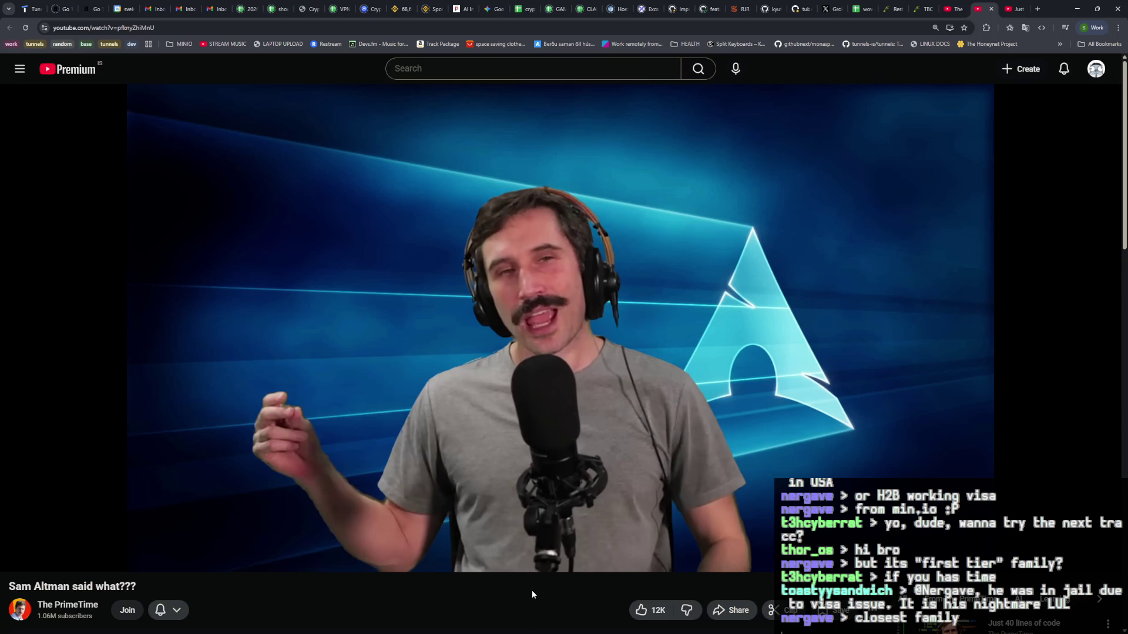
# Step: Play the Sam Altman video on and pause it around 7:03 of 9:26
pyautogui.click(559, 491)
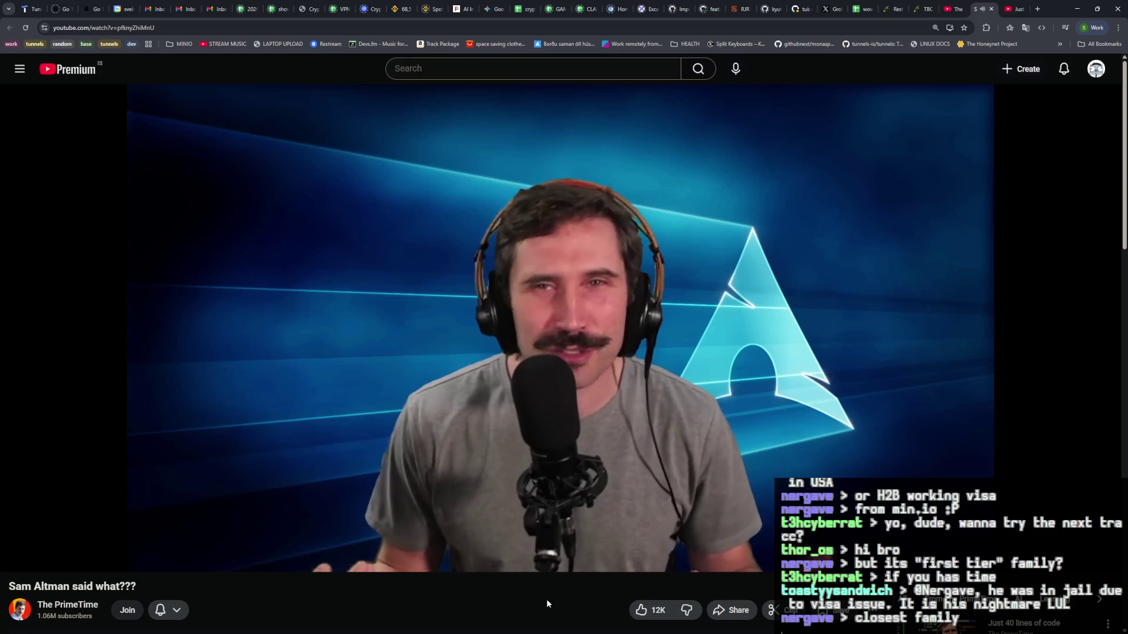
pyautogui.click(512, 428)
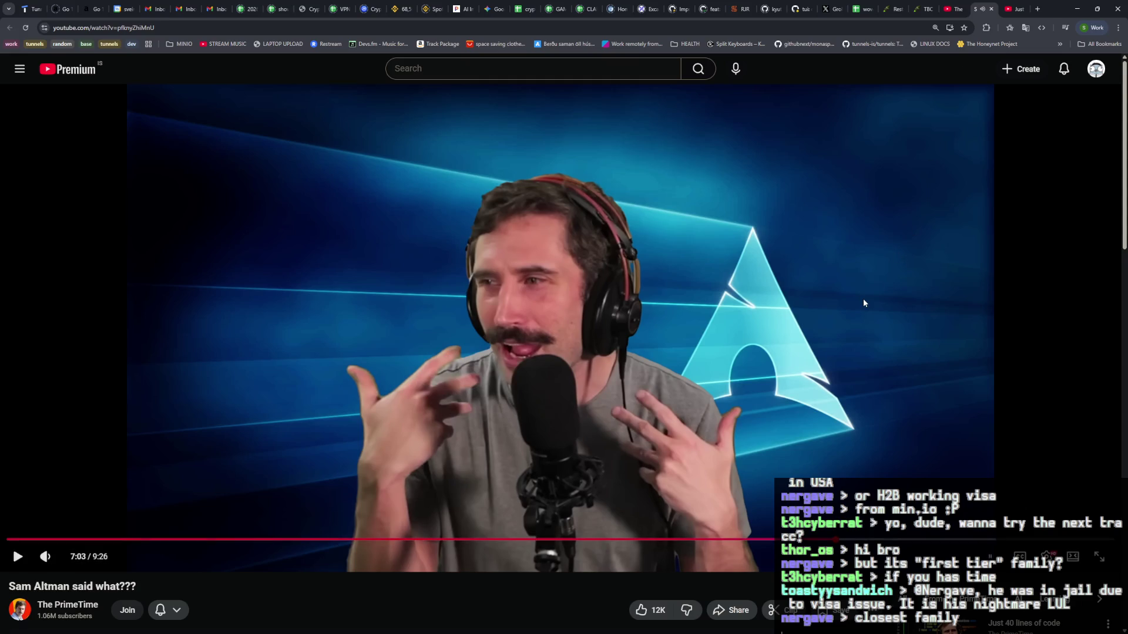
# Step: Resume the video with the spacebar and stop it at 7:53 of 9:26
pyautogui.press('space')
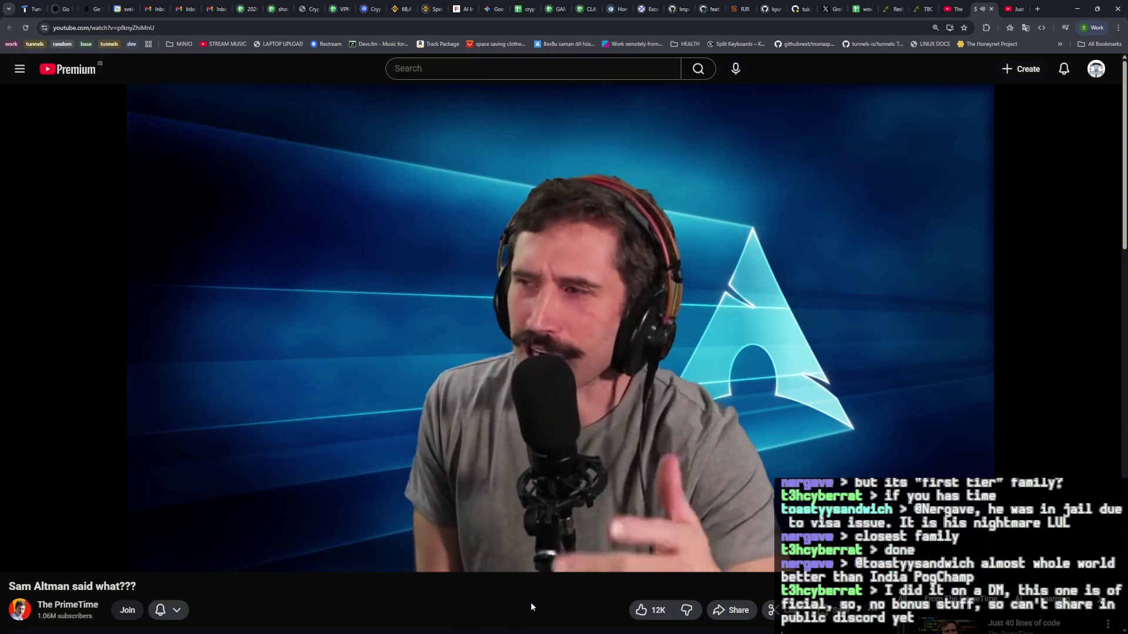
pyautogui.click(660, 305)
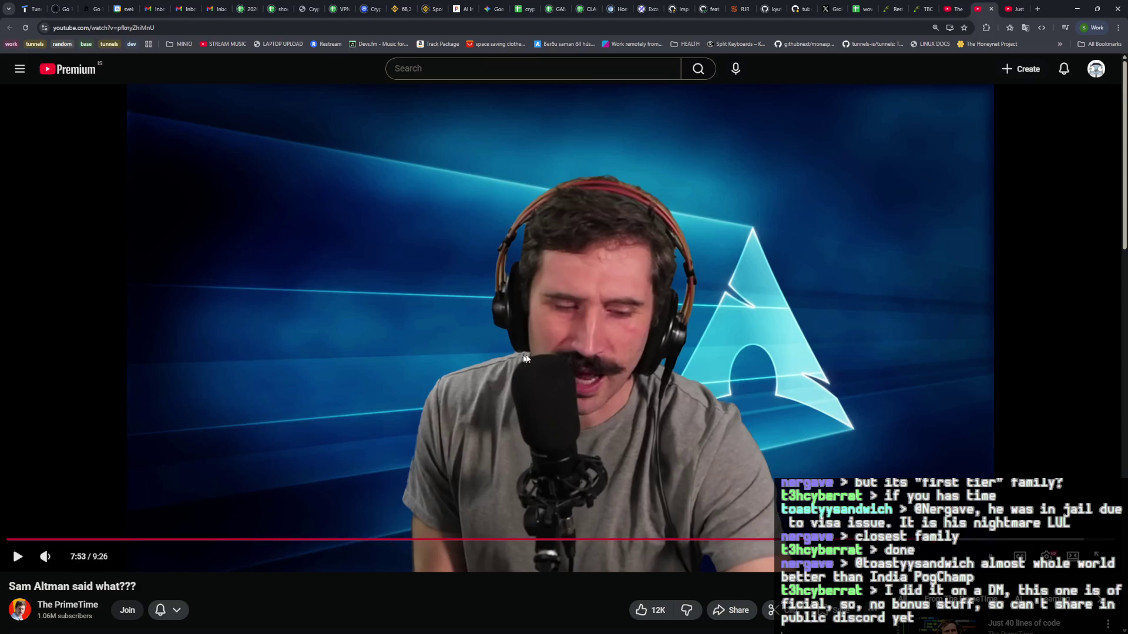
# Step: Play the Sam Altman video a bit longer, then open The PrimeTime's 'Just 40 lines of code' recommendation
pyautogui.click(616, 456)
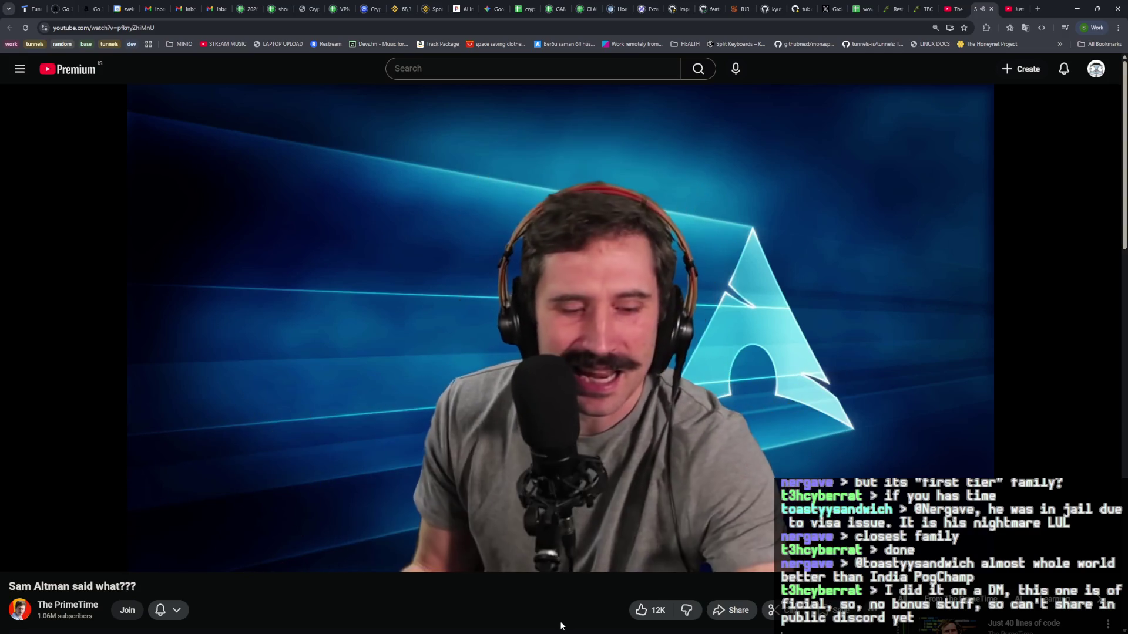
pyautogui.moveTo(627, 442)
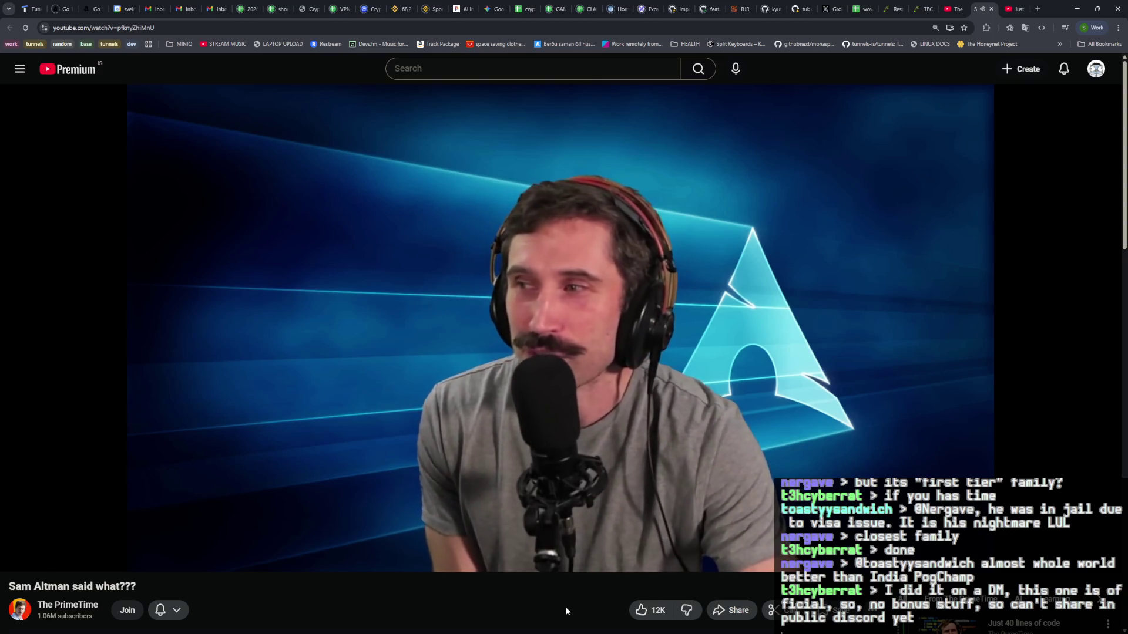
pyautogui.click(635, 400)
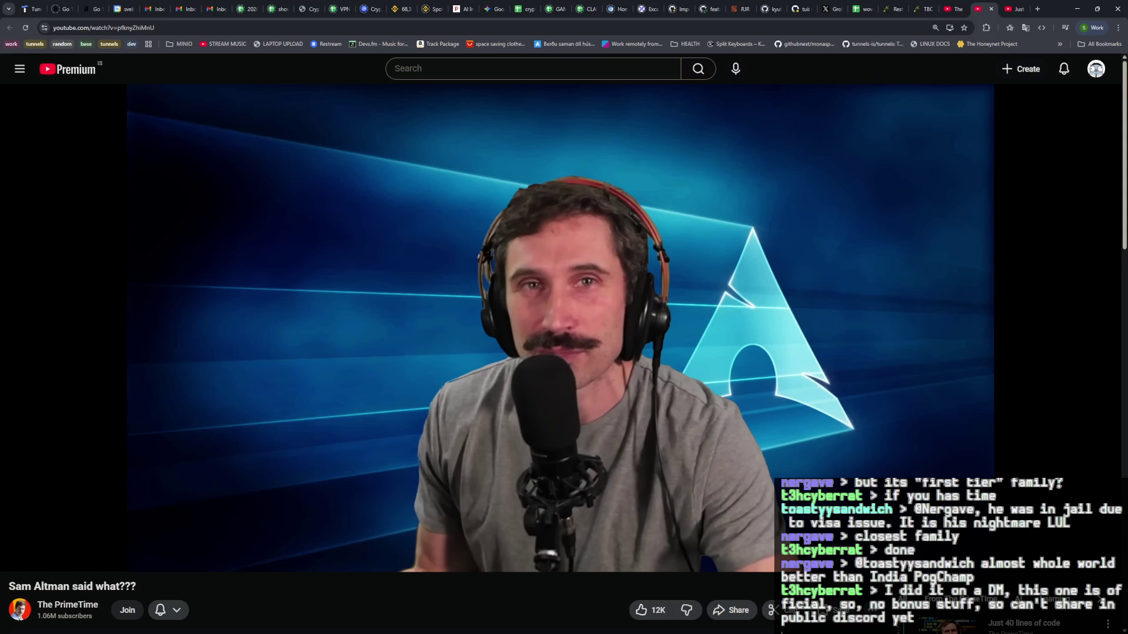
pyautogui.moveTo(588, 414)
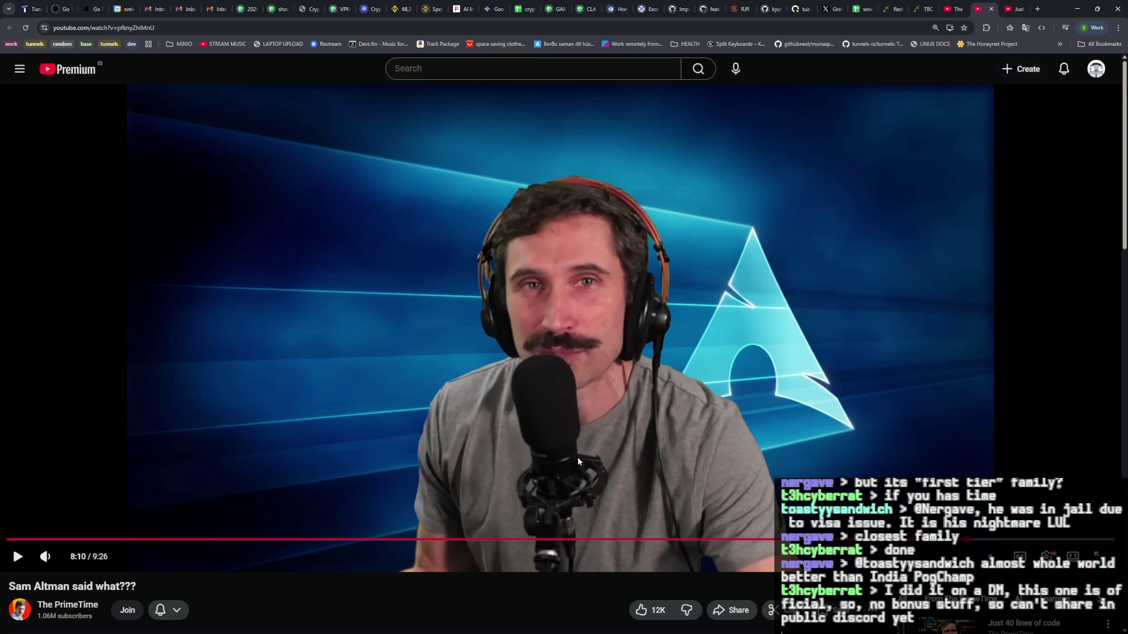
pyautogui.click(573, 428)
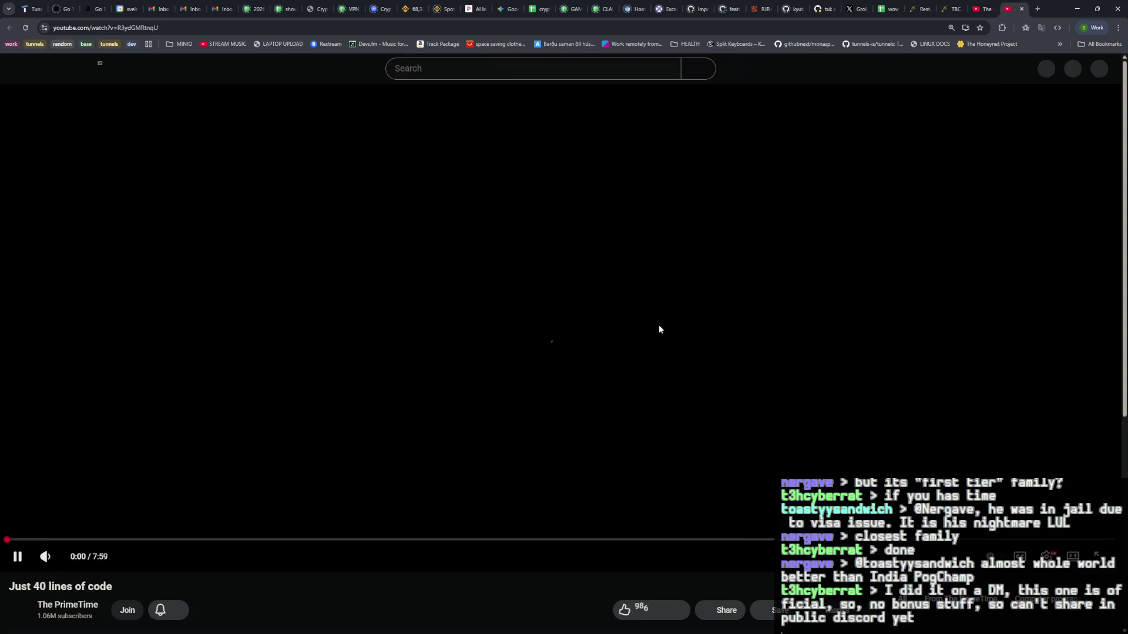
pyautogui.click(163, 555)
# Step: Exit theater mode, copy the 'Just 40 lines of code' video URL, and start the video
pyautogui.press('t')
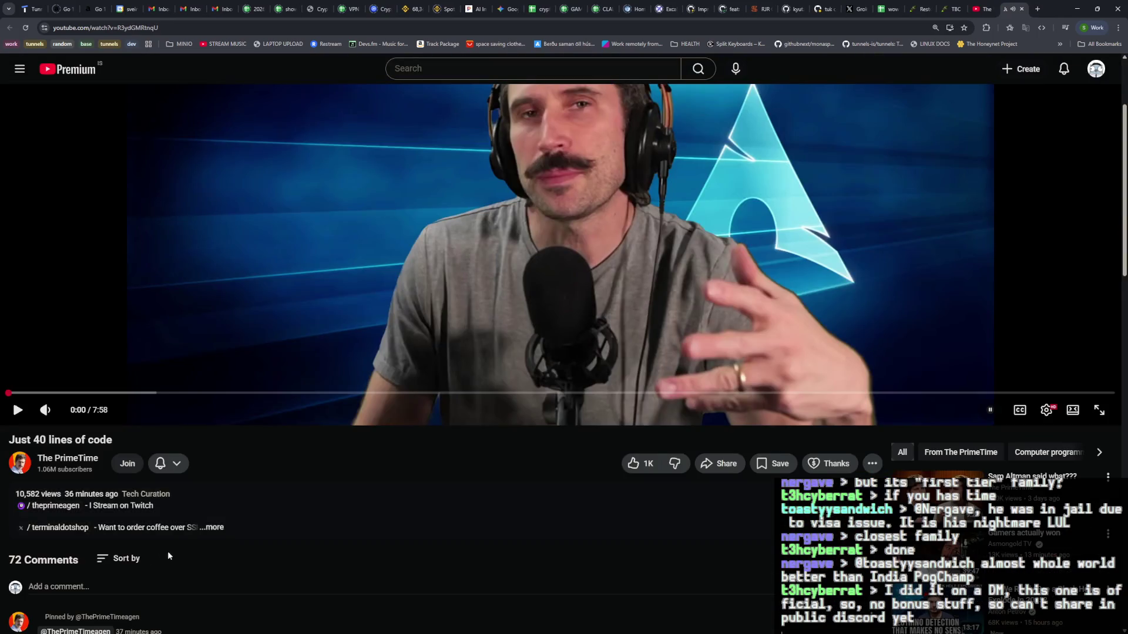
pyautogui.click(178, 29)
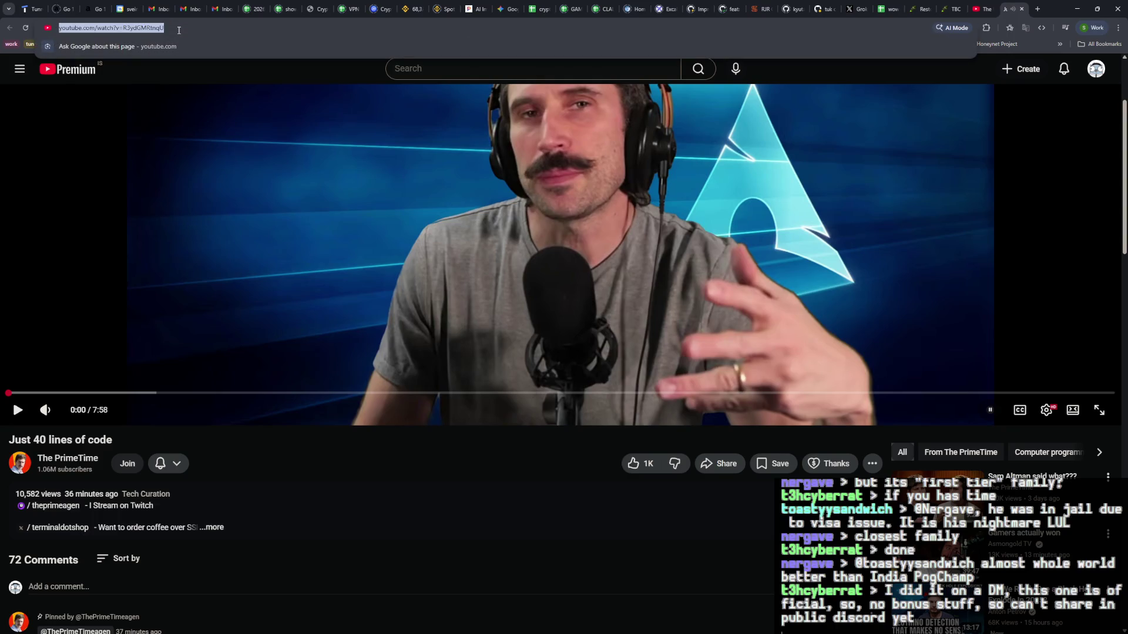
pyautogui.hotkey('alt', 'Tab')
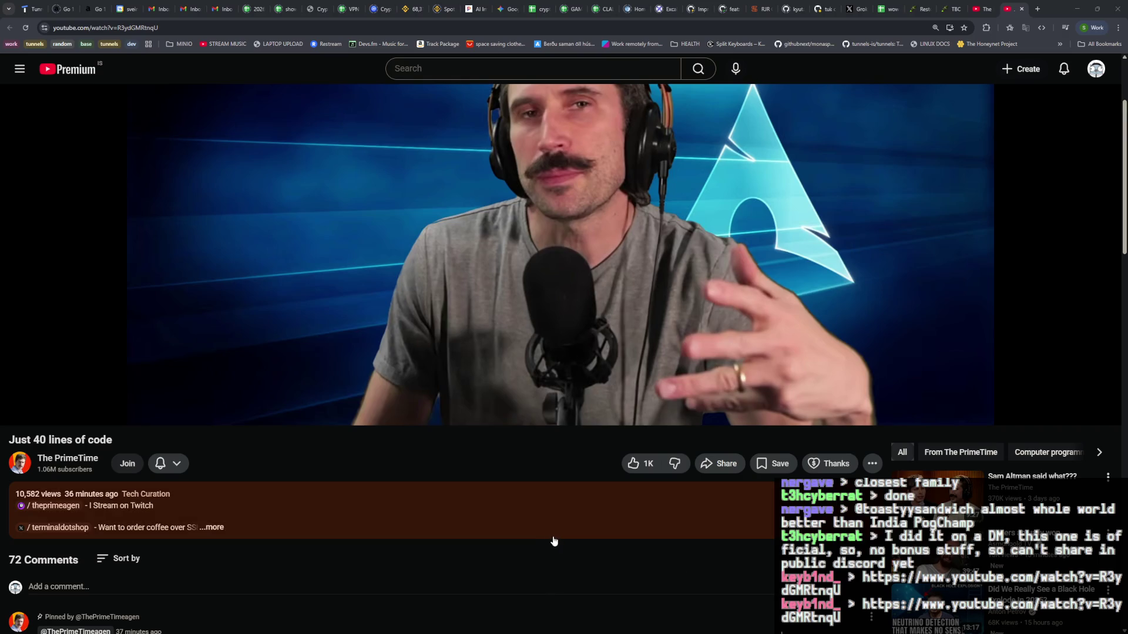
pyautogui.scroll(3, 554, 541)
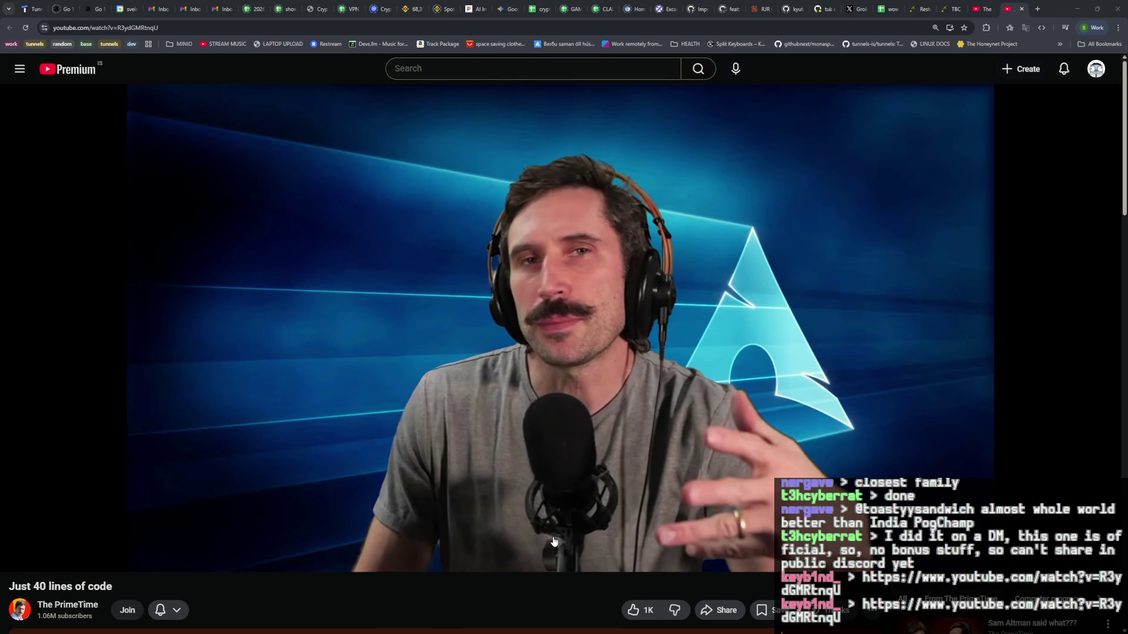
pyautogui.moveTo(546, 477)
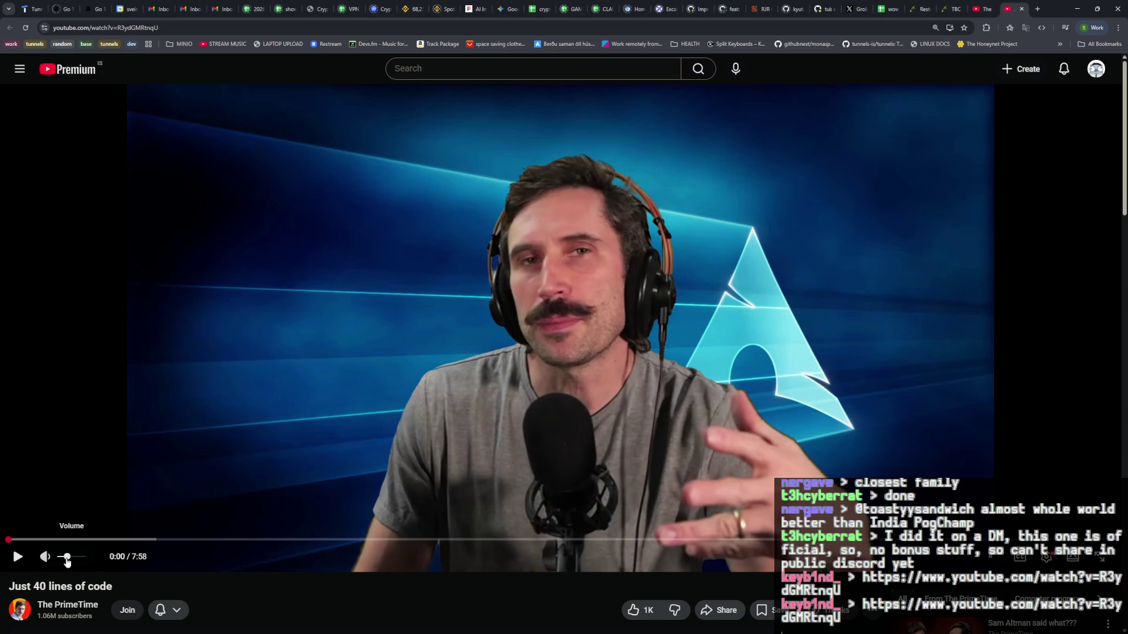
pyautogui.click(224, 412)
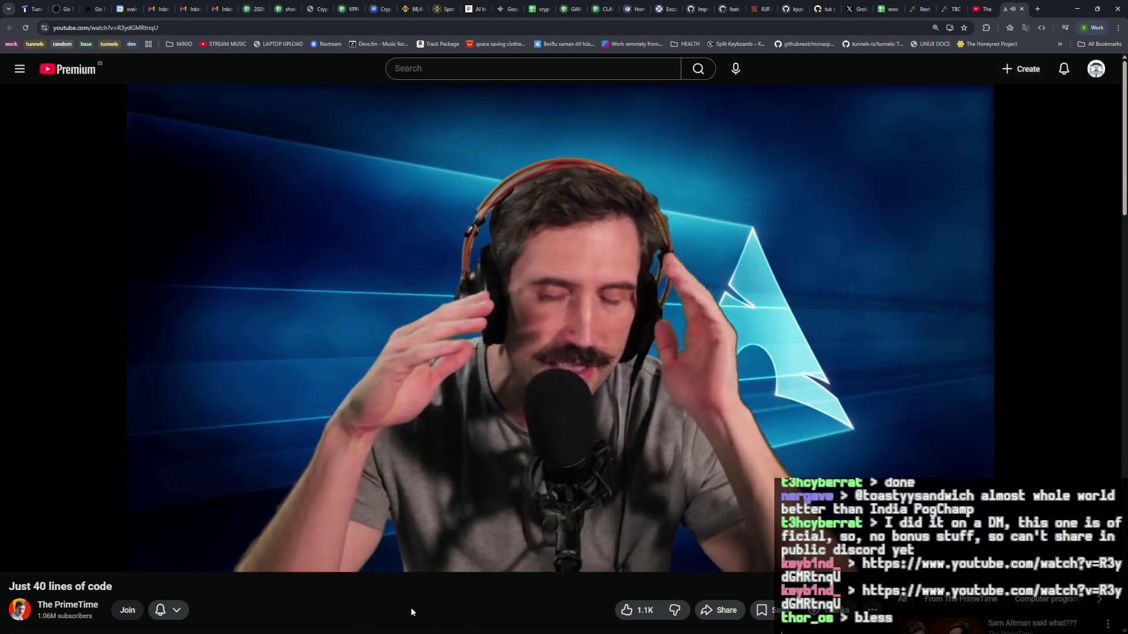
# Step: Pause 'Just 40 lines of code' at 1:36 on the get_clockid code, then resume it
pyautogui.click(408, 438)
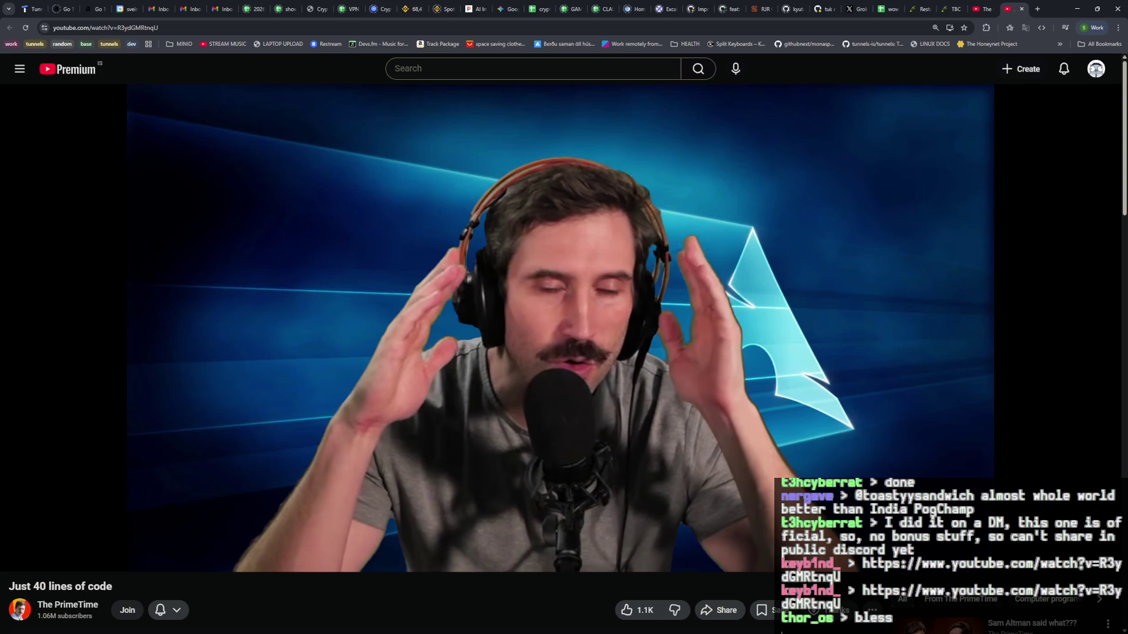
pyautogui.moveTo(461, 413)
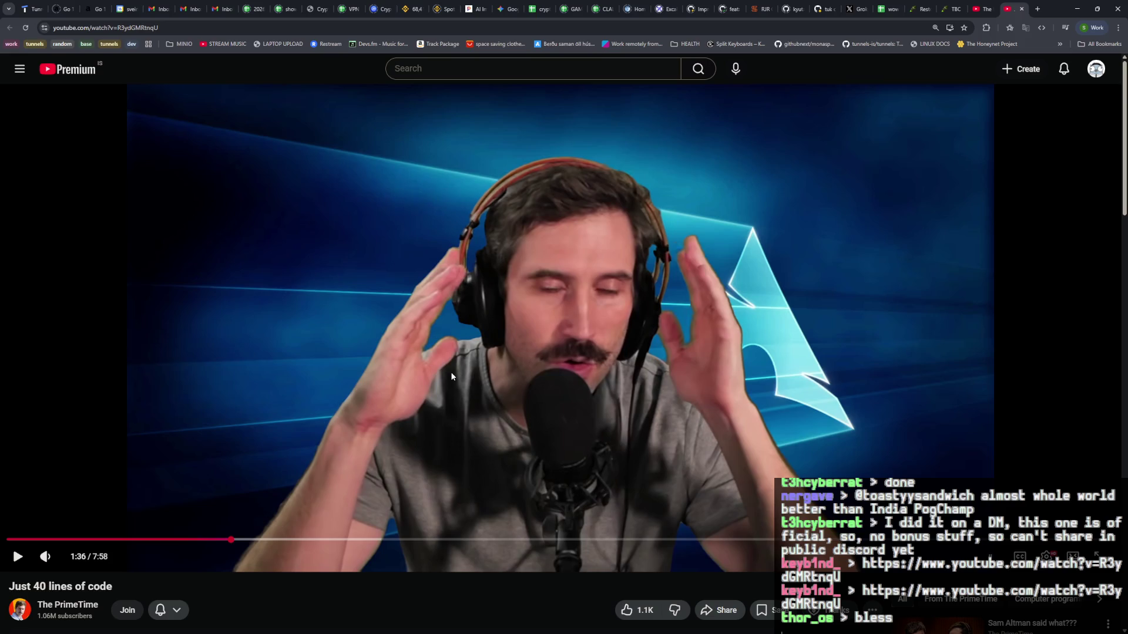
pyautogui.click(548, 369)
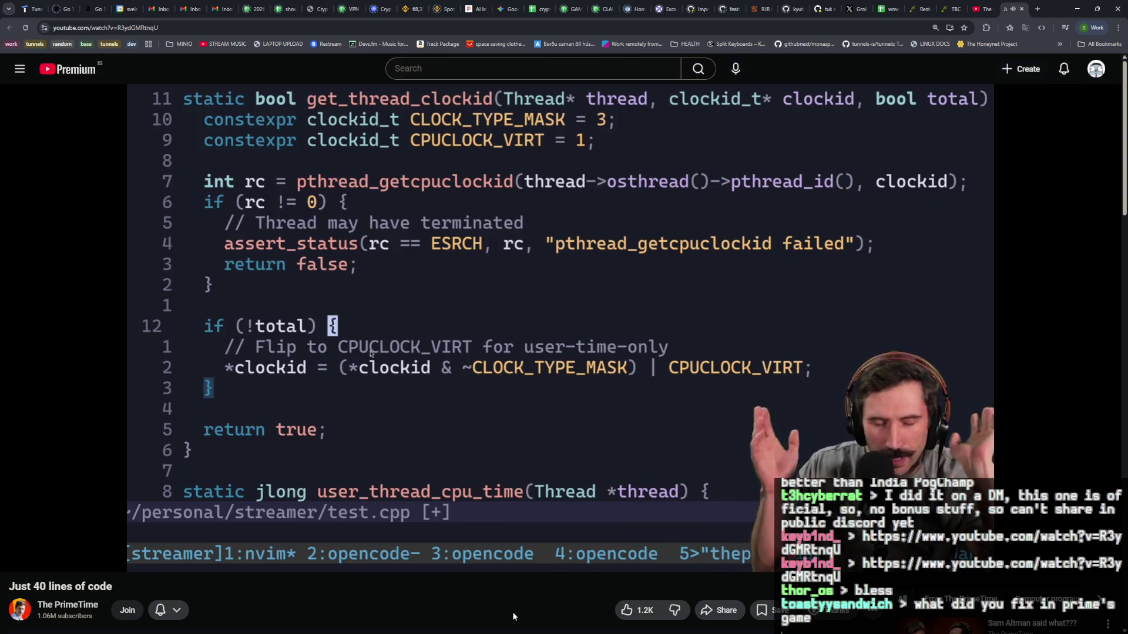
# Step: Hold the video at 3:34 on the get_thread_clockid code, then resume playback
pyautogui.click(516, 411)
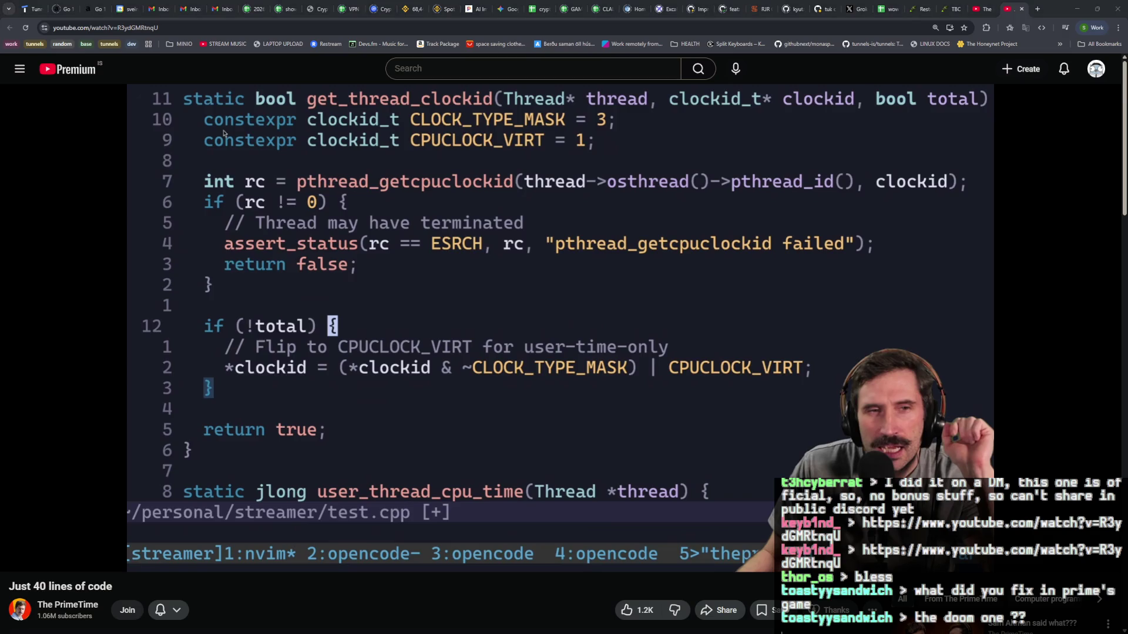
pyautogui.click(494, 613)
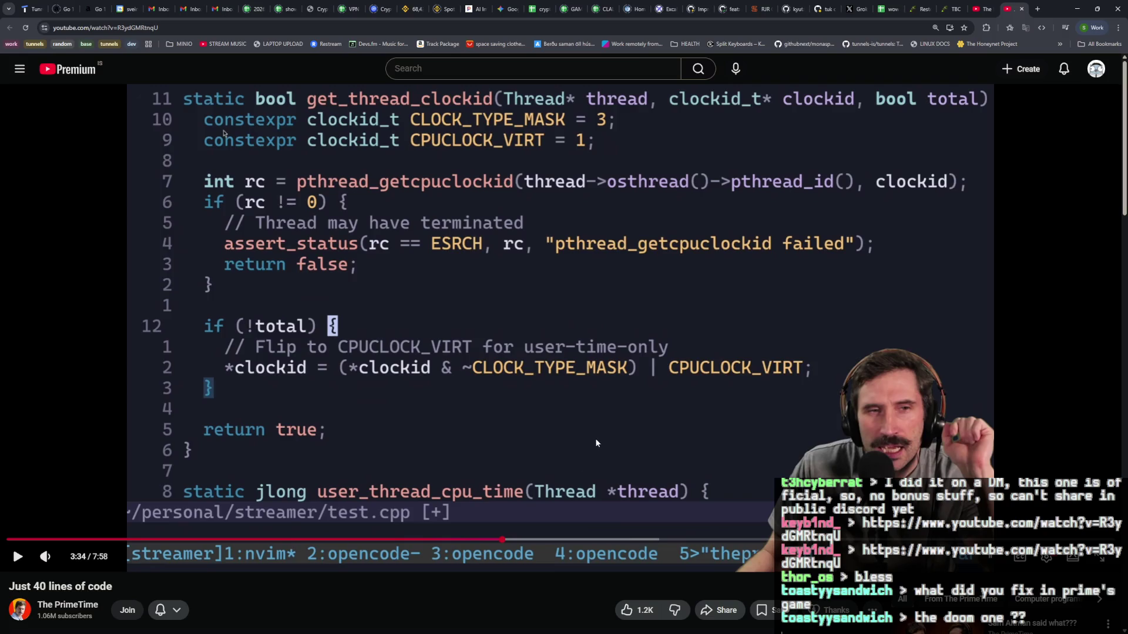
pyautogui.click(572, 450)
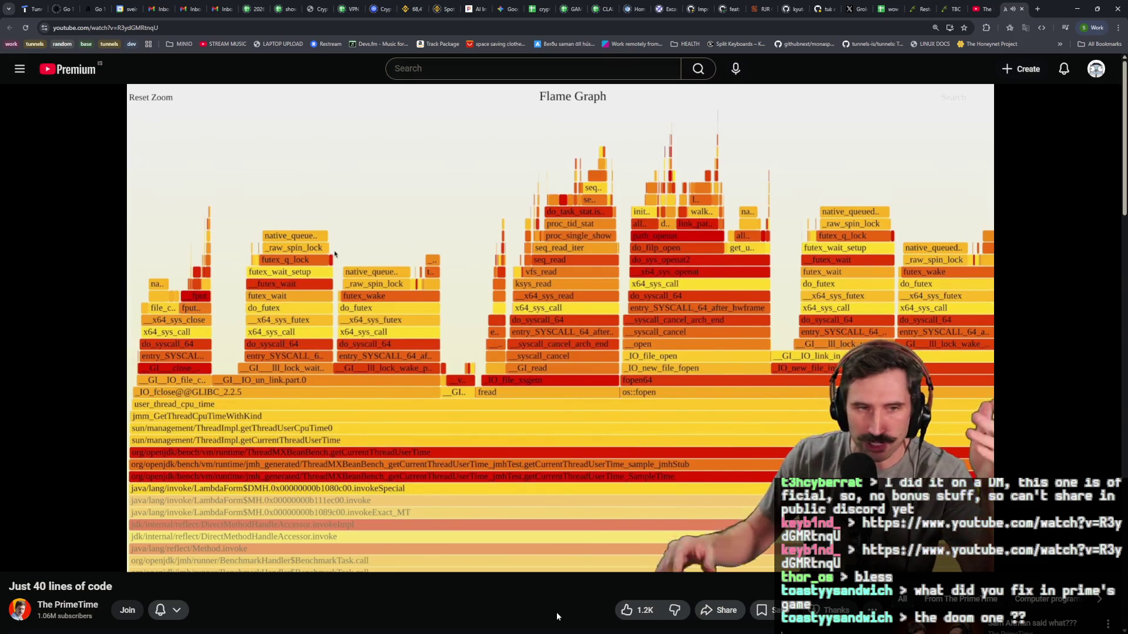
# Step: Pause the video at 4:33 of 7:58 on the getCurrentThreadUserTime benchmark flame graph
pyautogui.click(646, 463)
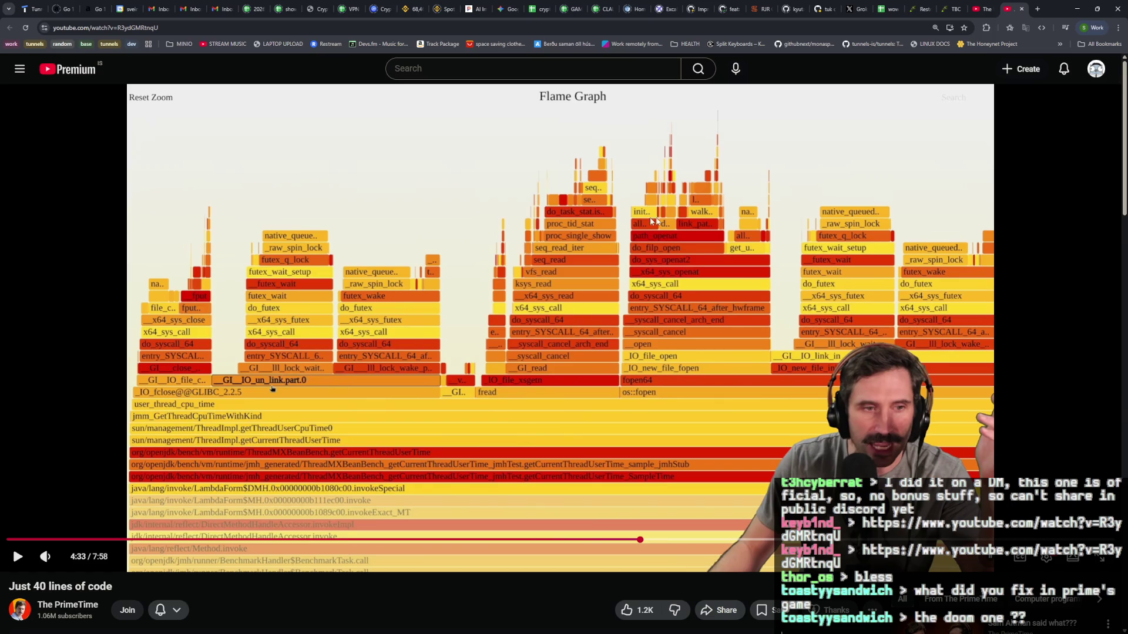
# Step: Resume the flame-graph video and pause it at 5:40
pyautogui.click(623, 433)
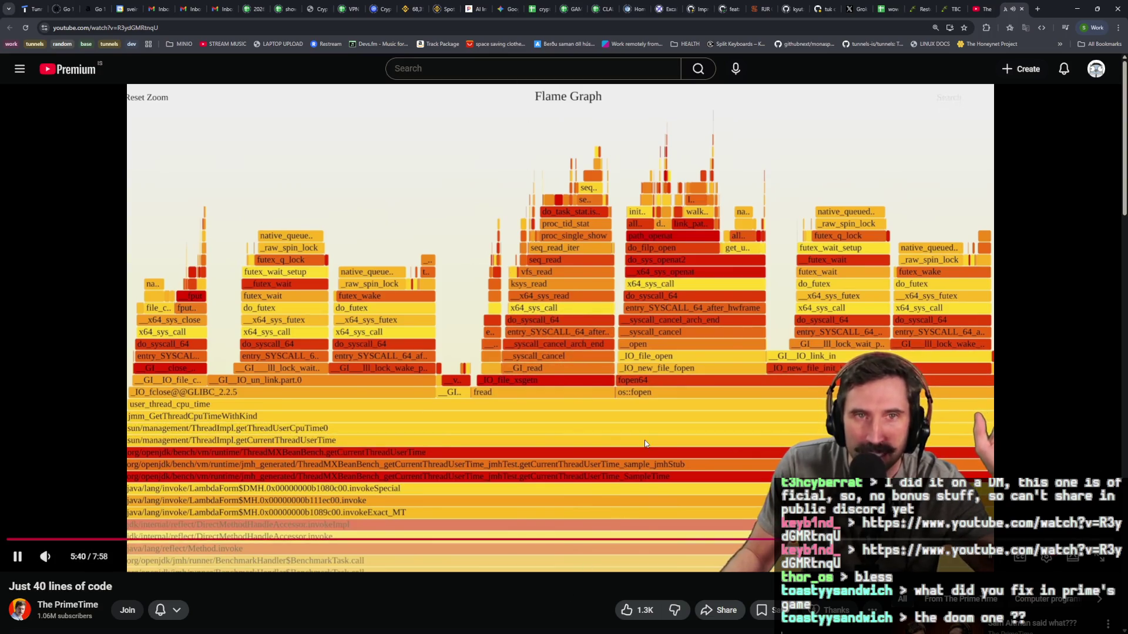
pyautogui.click(600, 358)
# Step: Seek the paused video back to 5:39 on the progress bar, then resume playback
pyautogui.click(793, 542)
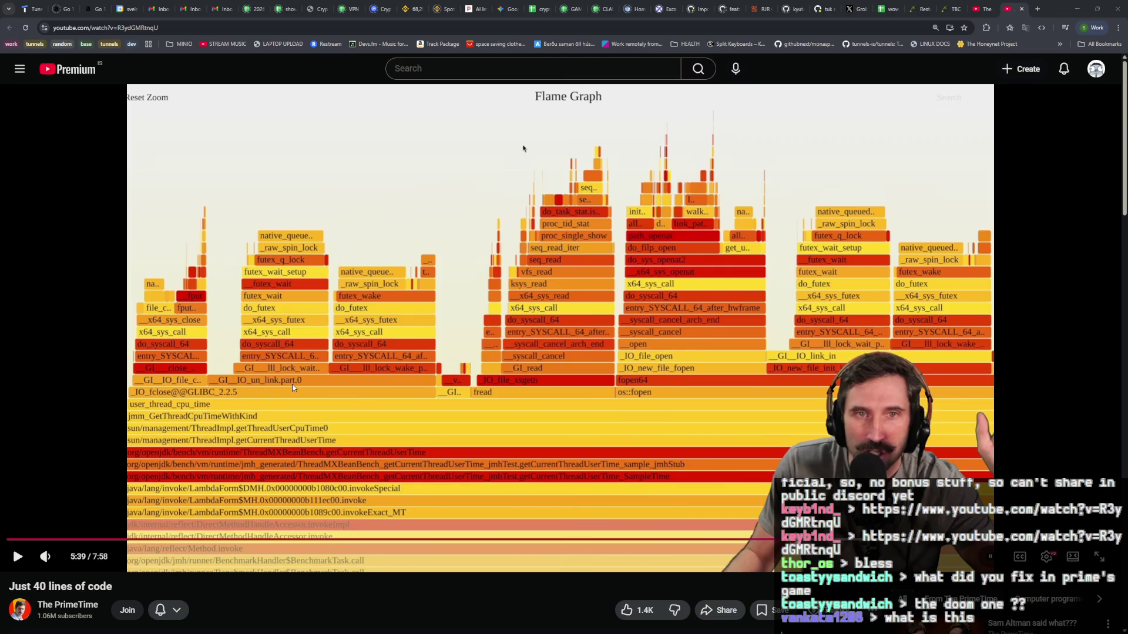
pyautogui.click(696, 351)
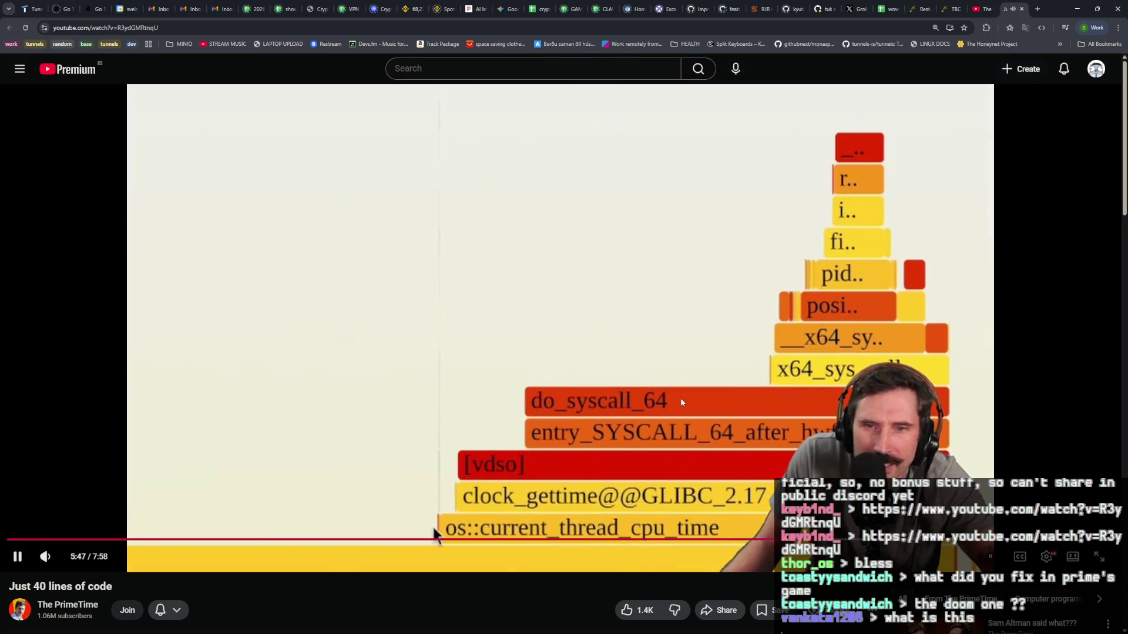
# Step: Pause the video, scrub back to 5:44, jump to 5:40, then step back to 5:38
pyautogui.click(682, 399)
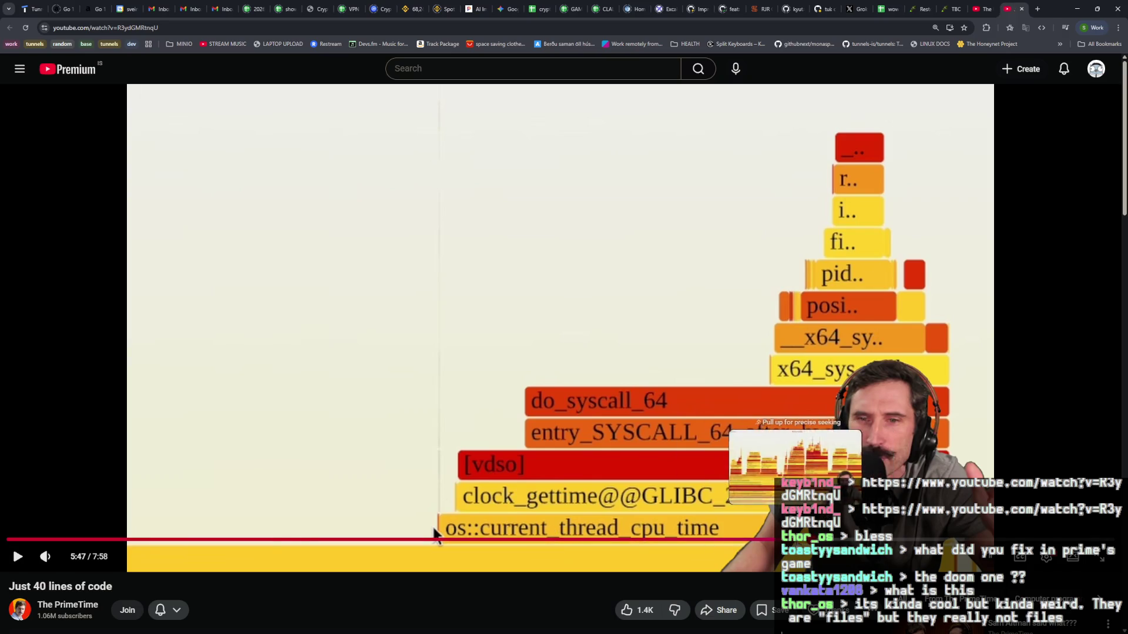
pyautogui.moveTo(812, 539); pyautogui.dragTo(793, 540)
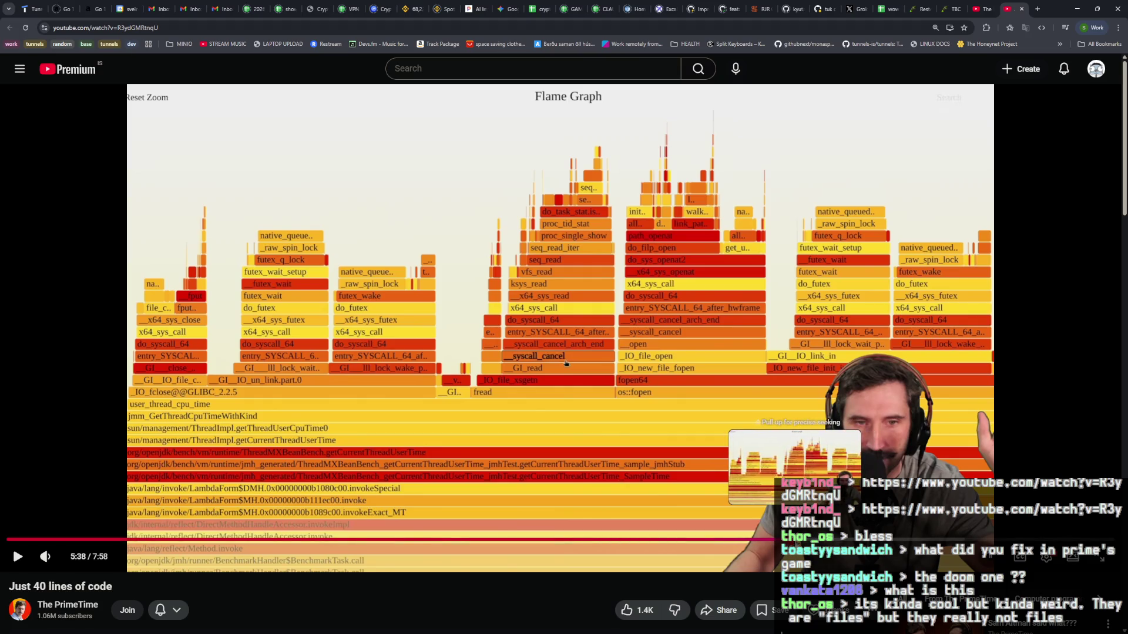
pyautogui.click(793, 539)
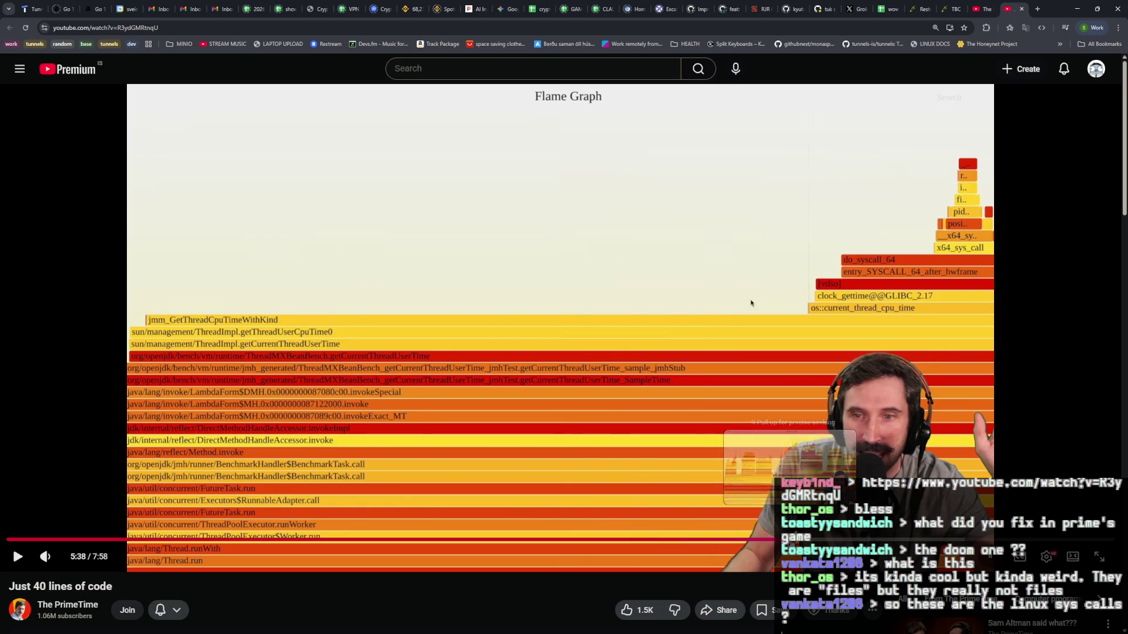
pyautogui.press('Left')
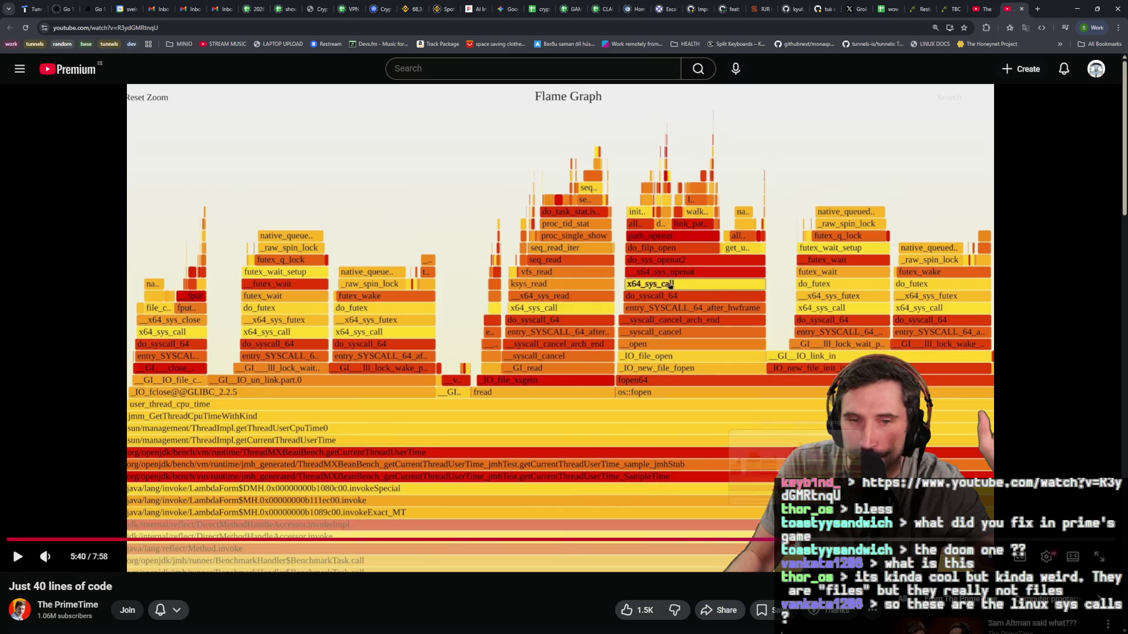
pyautogui.click(799, 539)
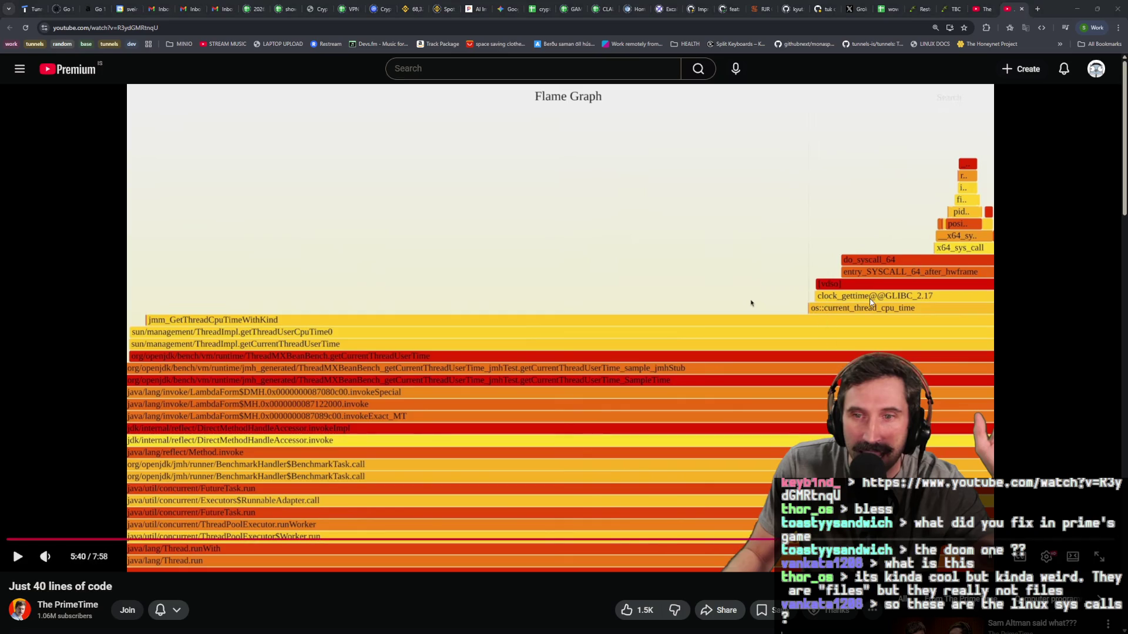
# Step: In a new tab, search Google for 'which version of glibc introduced clock_gettime'
pyautogui.click(1038, 10)
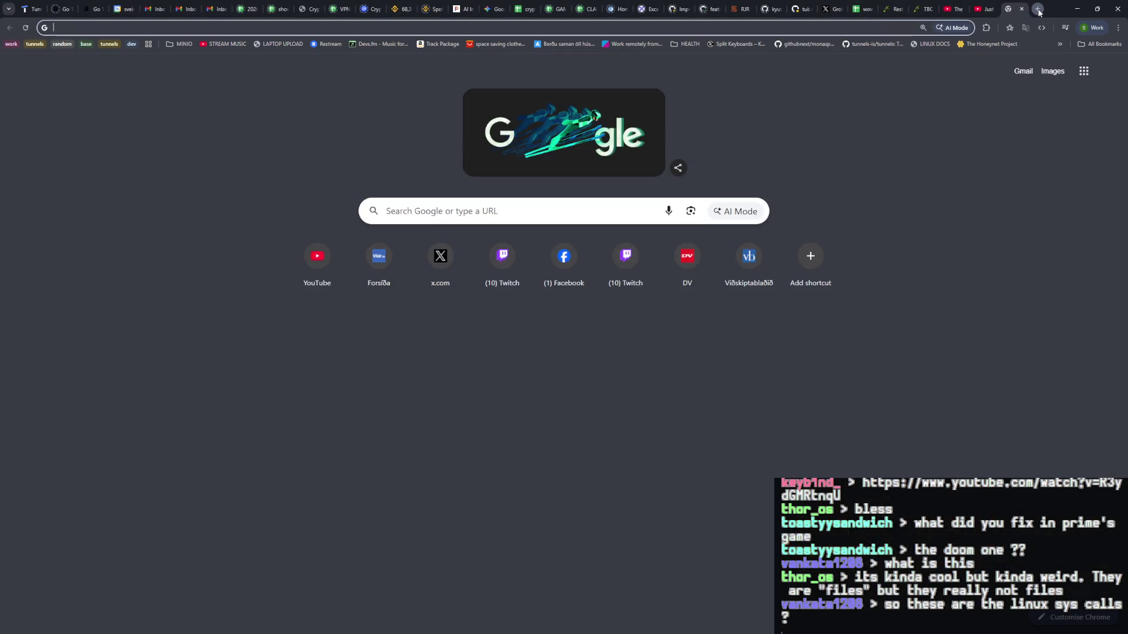
pyautogui.write('which version of gli')
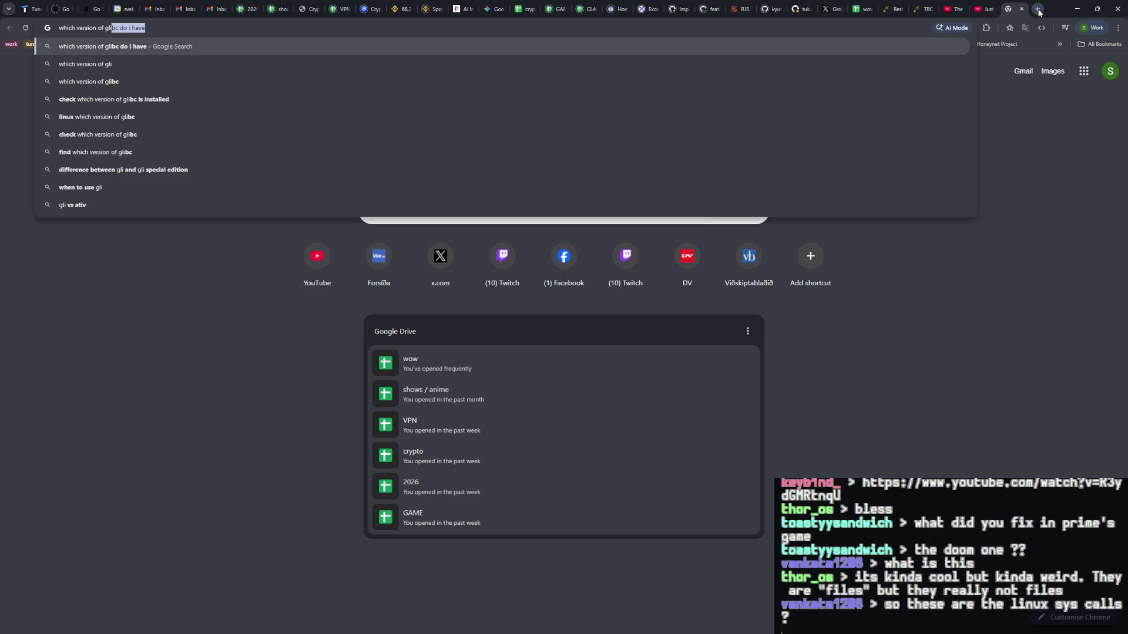
pyautogui.write('bc')
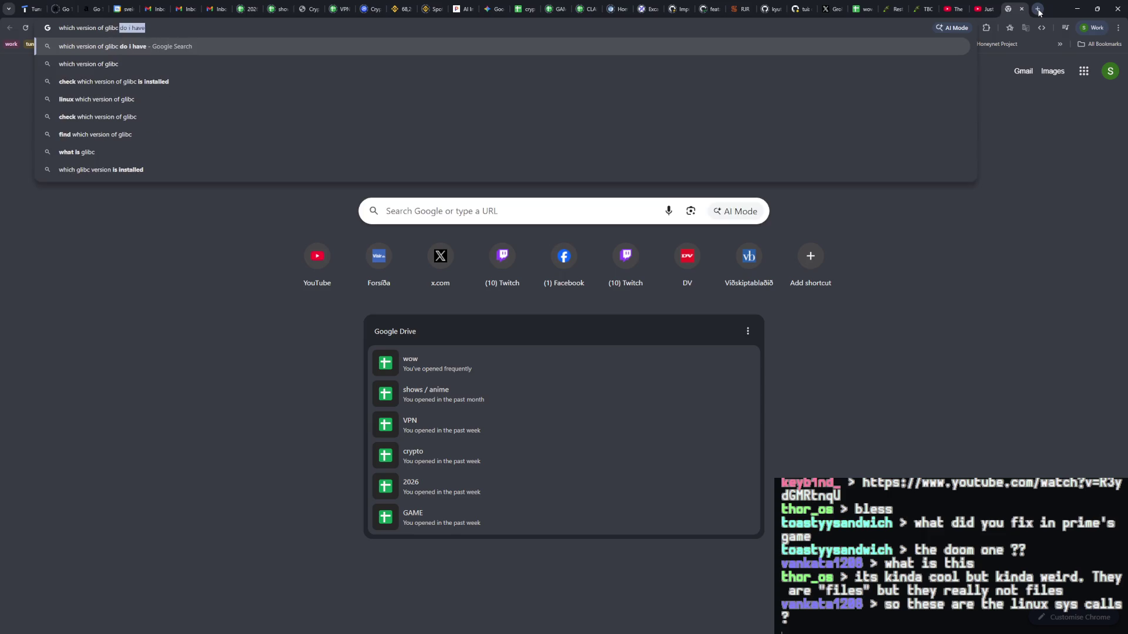
pyautogui.write(' introd')
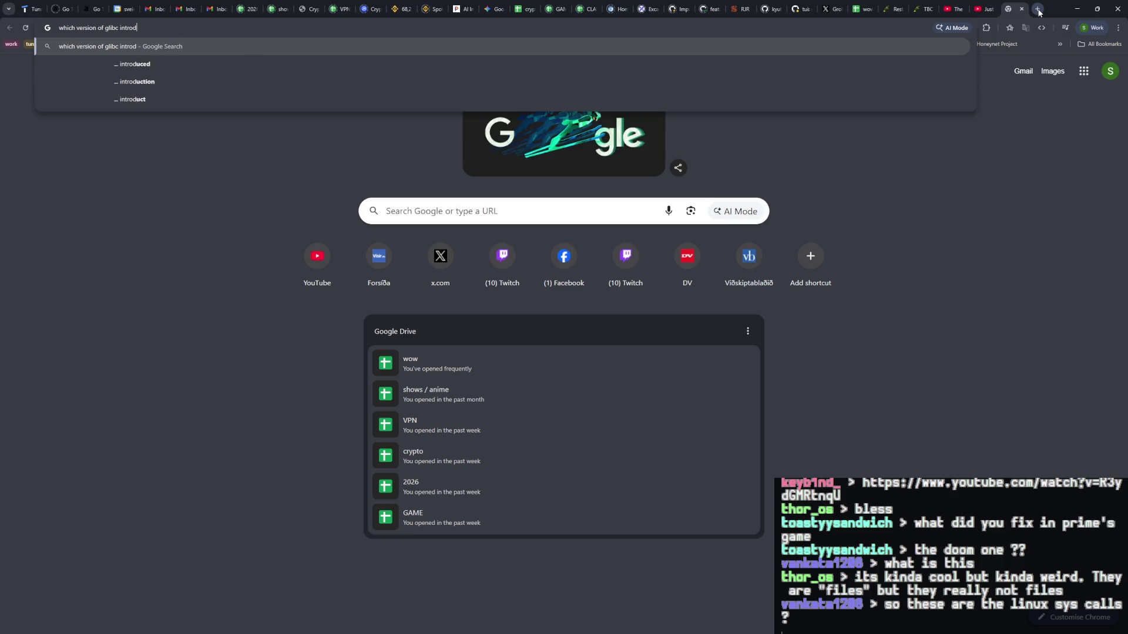
pyautogui.write('uced clock')
pyautogui.write('_get')
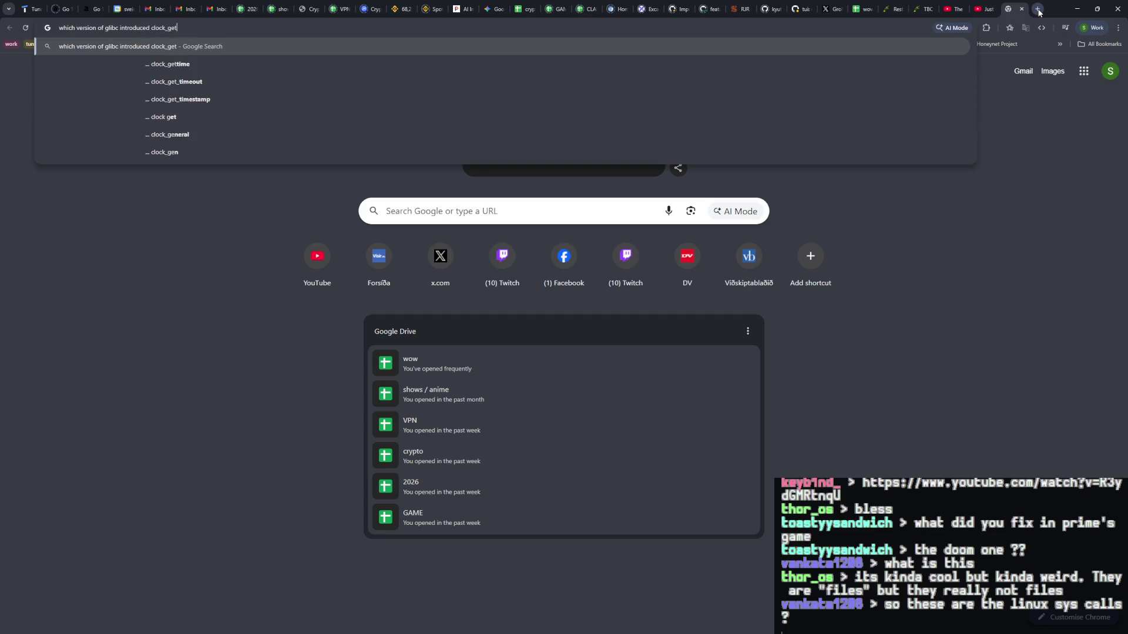
pyautogui.write('time')
pyautogui.press('Return')
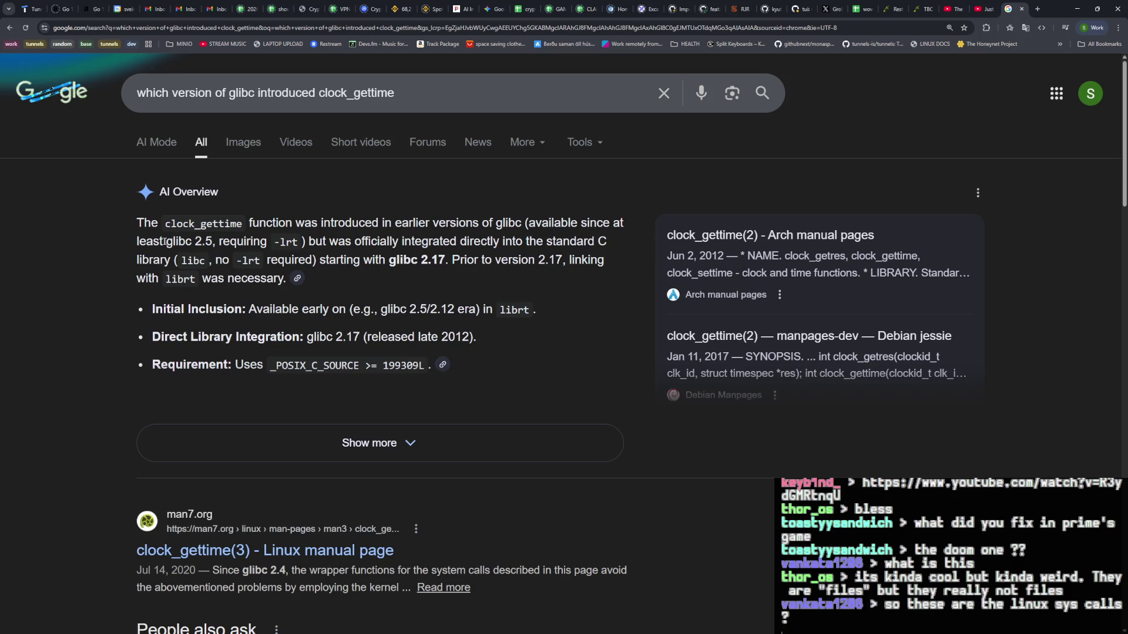
# Step: Highlight the AI Overview's glibc 2.5 and 2.17 mentions, then return to the YouTube tab
pyautogui.moveTo(166, 241); pyautogui.dragTo(305, 222)
pyautogui.moveTo(179, 241); pyautogui.dragTo(260, 241)
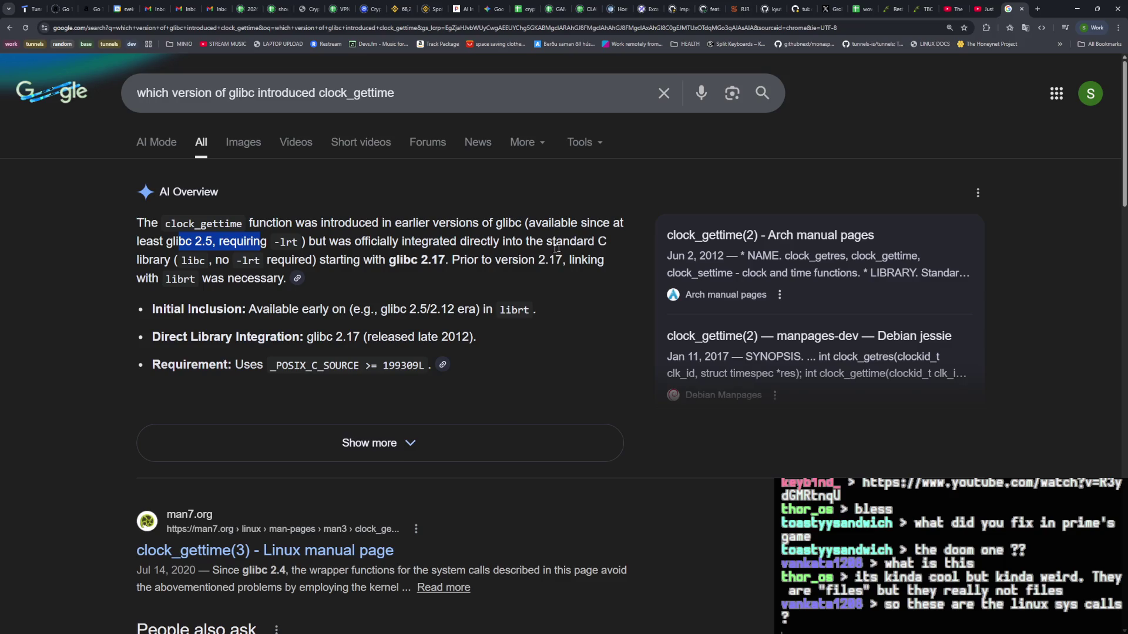
pyautogui.moveTo(403, 260); pyautogui.dragTo(482, 259)
pyautogui.click(983, 9)
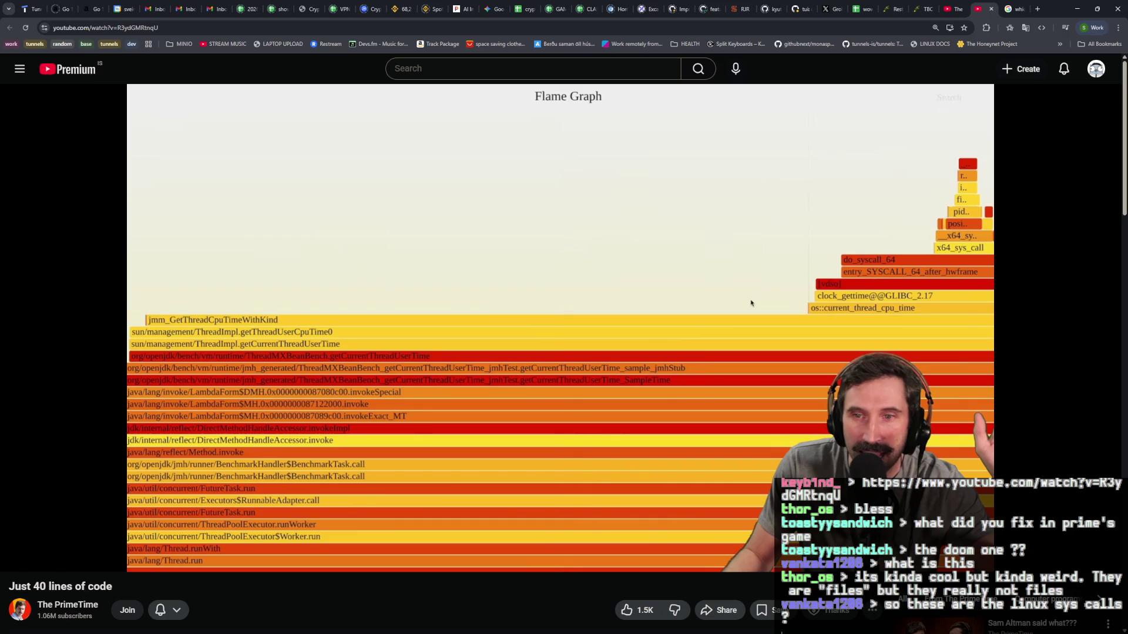
# Step: Resume the 'Just 40 lines of code' video from 5:40
pyautogui.moveTo(308, 474)
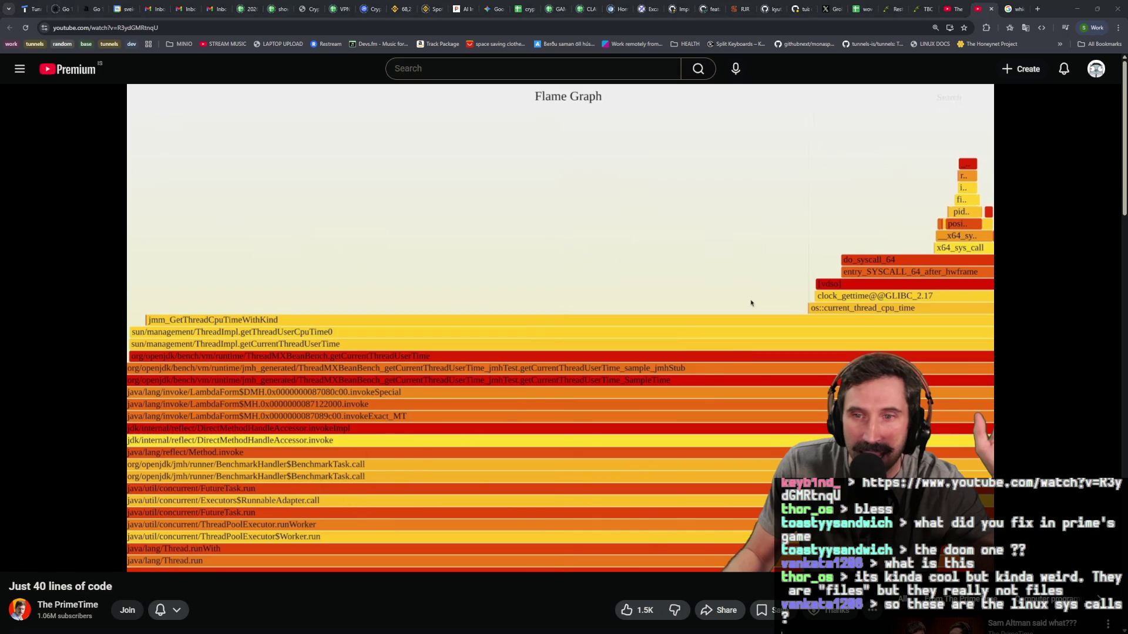
pyautogui.moveTo(486, 470)
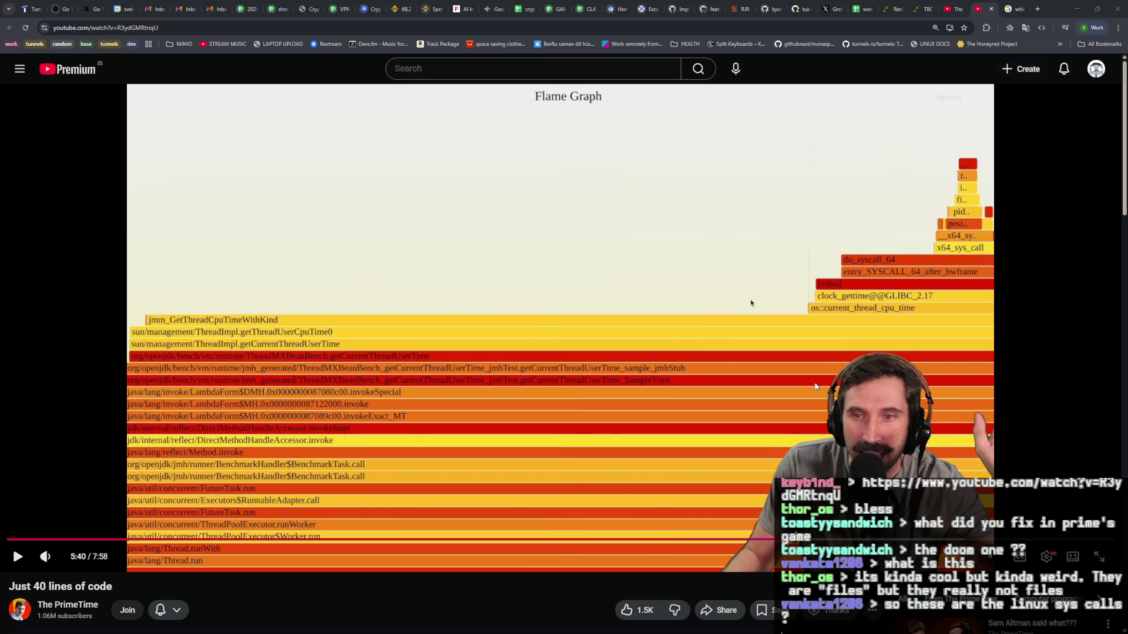
pyautogui.click(834, 427)
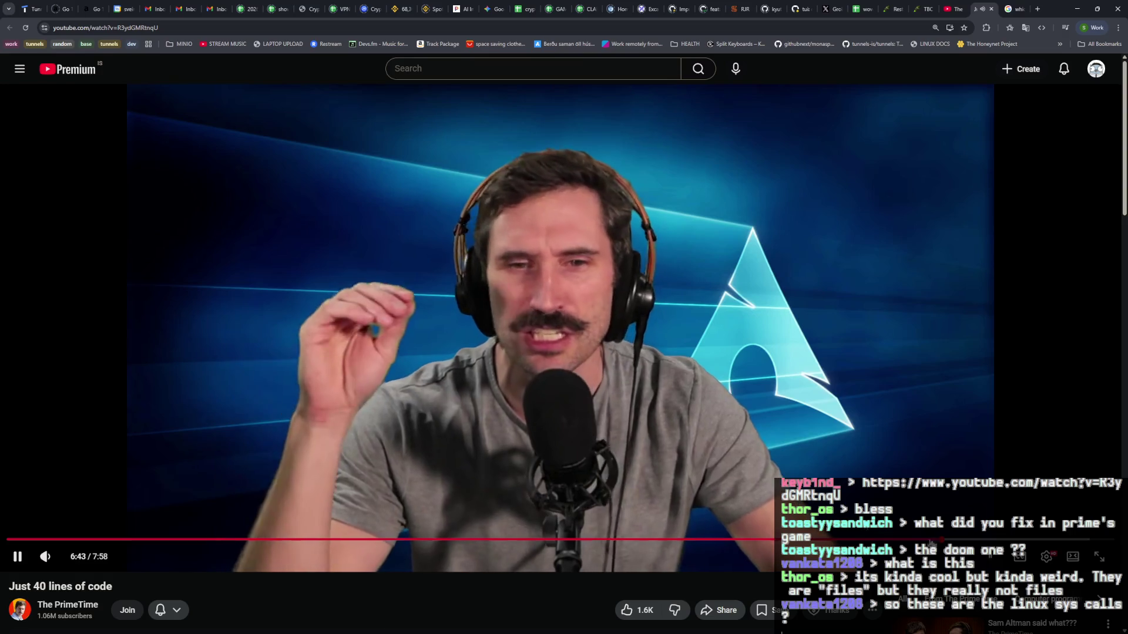
# Step: Pause the video and close the Google search results tab
pyautogui.click(940, 465)
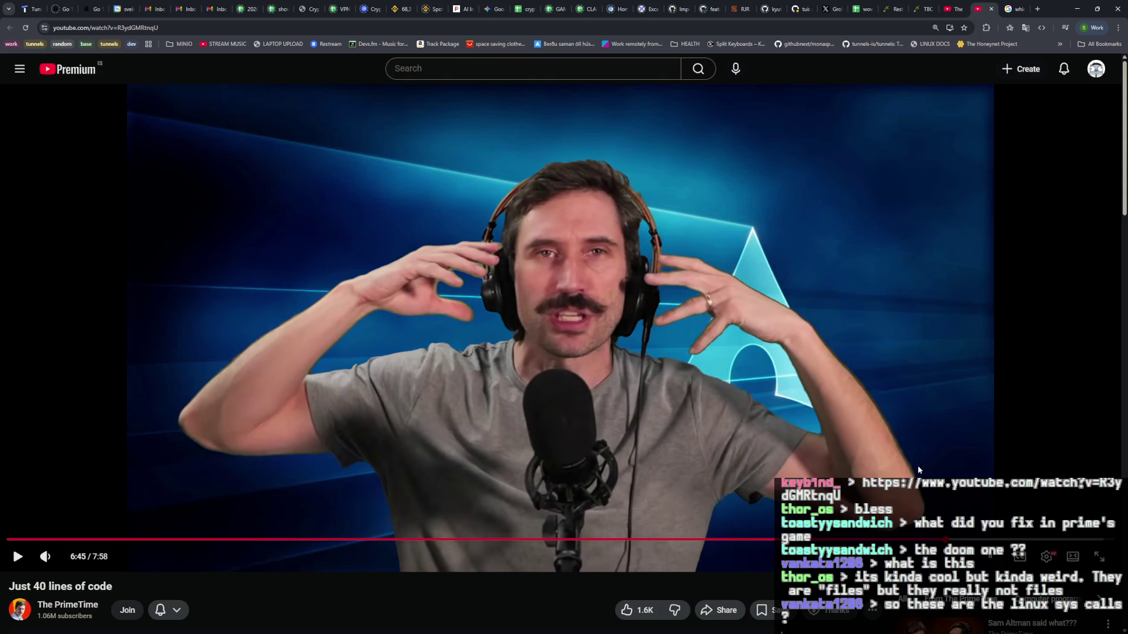
pyautogui.hotkey('ctrl', 'Tab')
pyautogui.hotkey('ctrl', 'w')
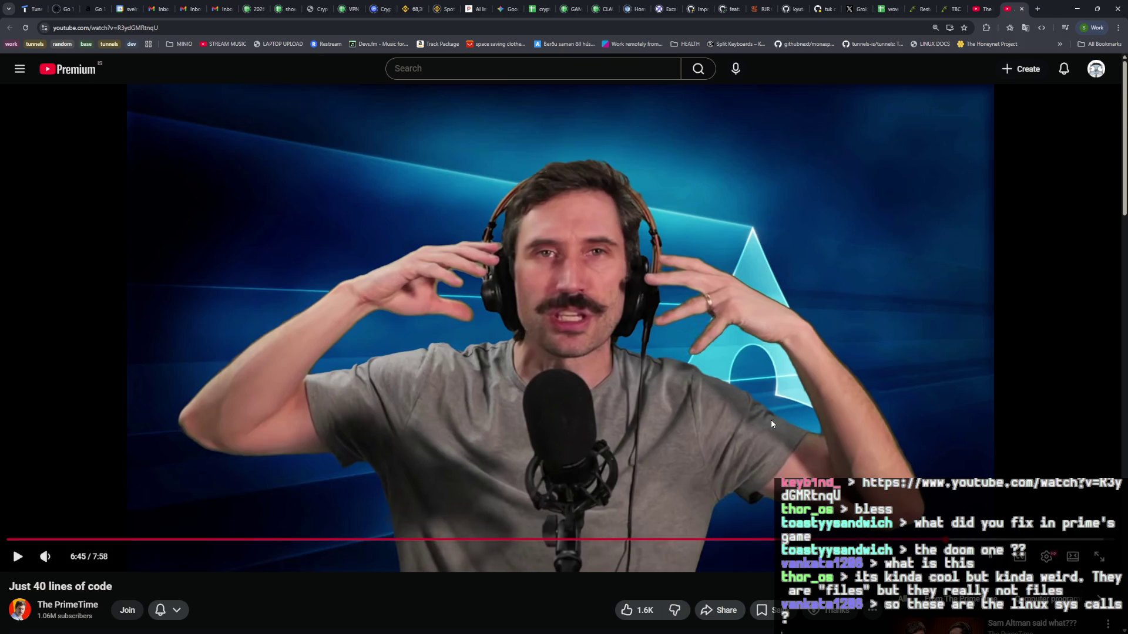
# Step: Play the video on to 7:03 and pause, then close the video and channel tabs
pyautogui.click(759, 443)
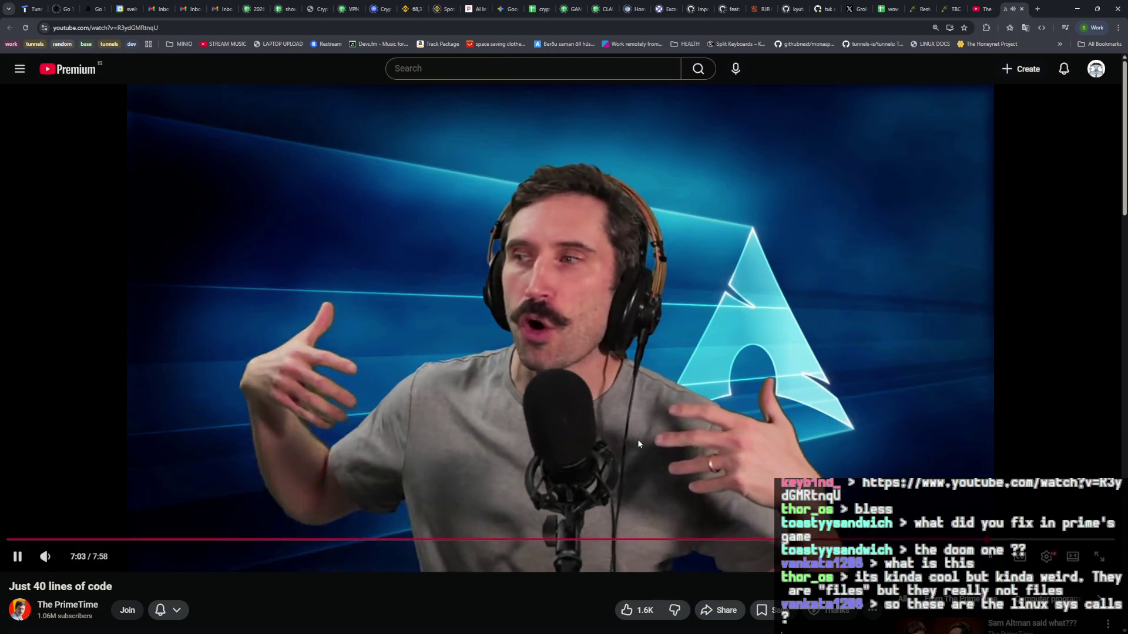
pyautogui.click(637, 438)
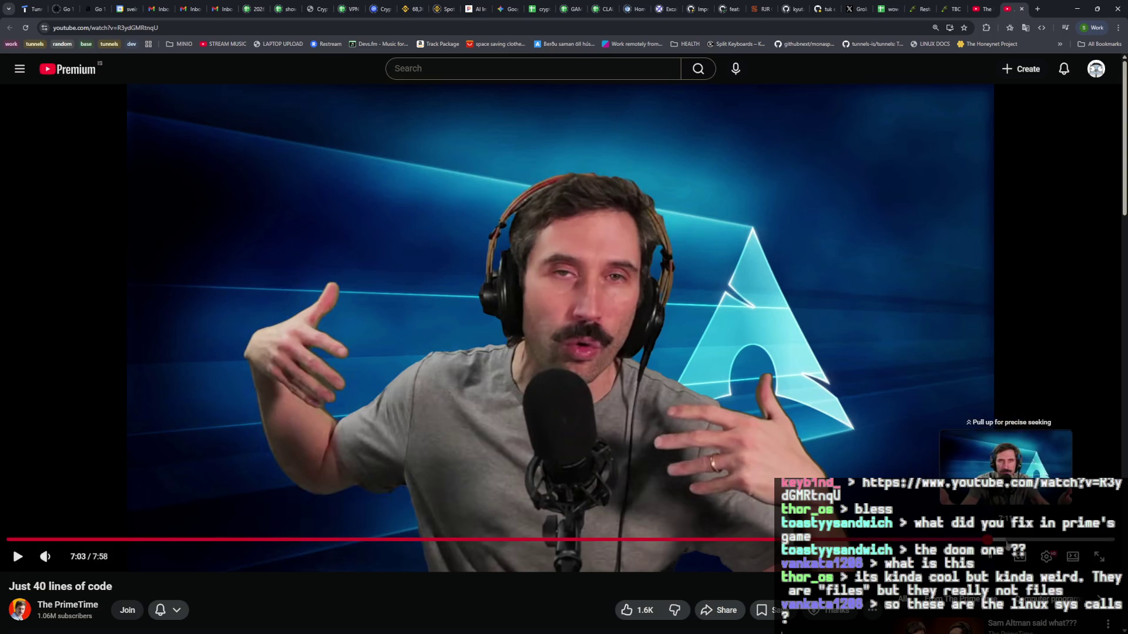
pyautogui.click(1022, 9)
pyautogui.click(1023, 10)
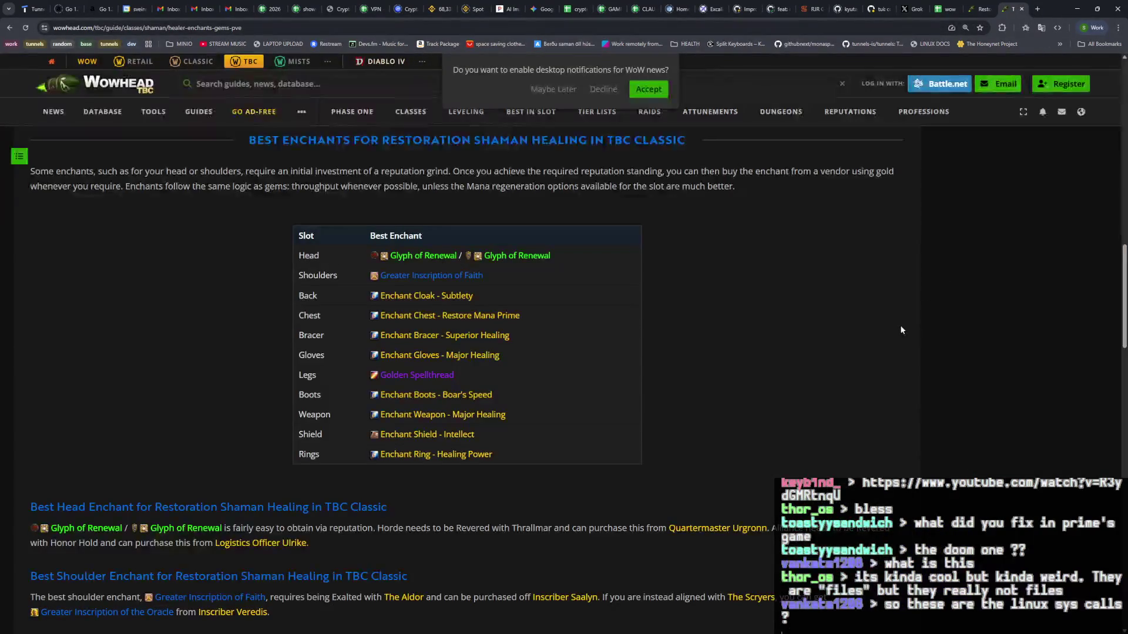
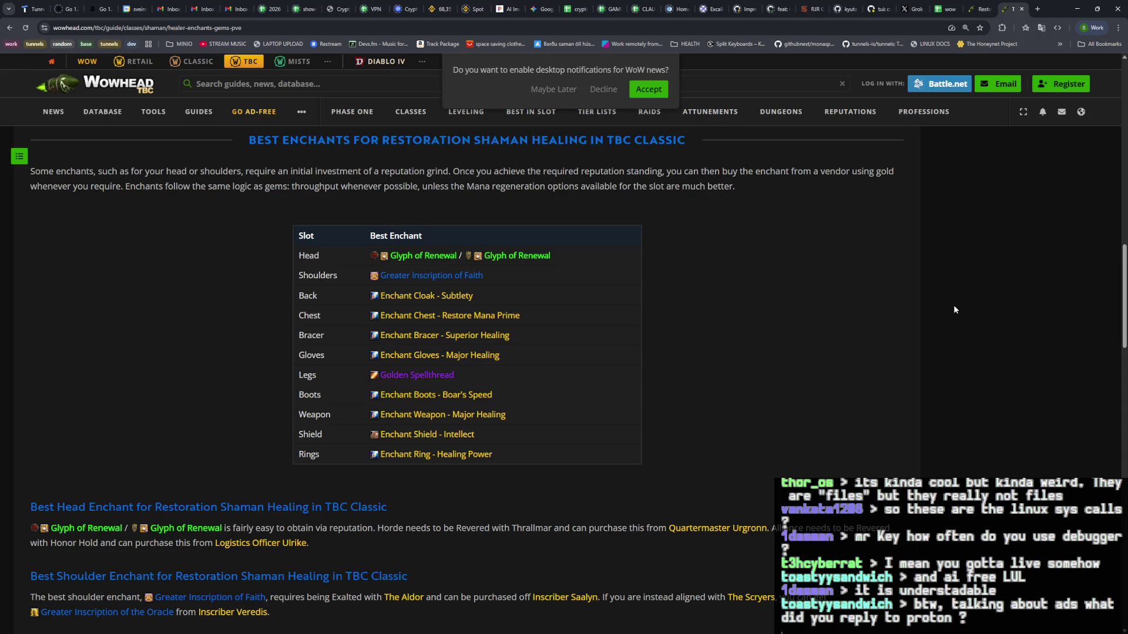
# Step: Open a new Chrome tab next to the Wowhead restoration shaman guide
pyautogui.click(1037, 9)
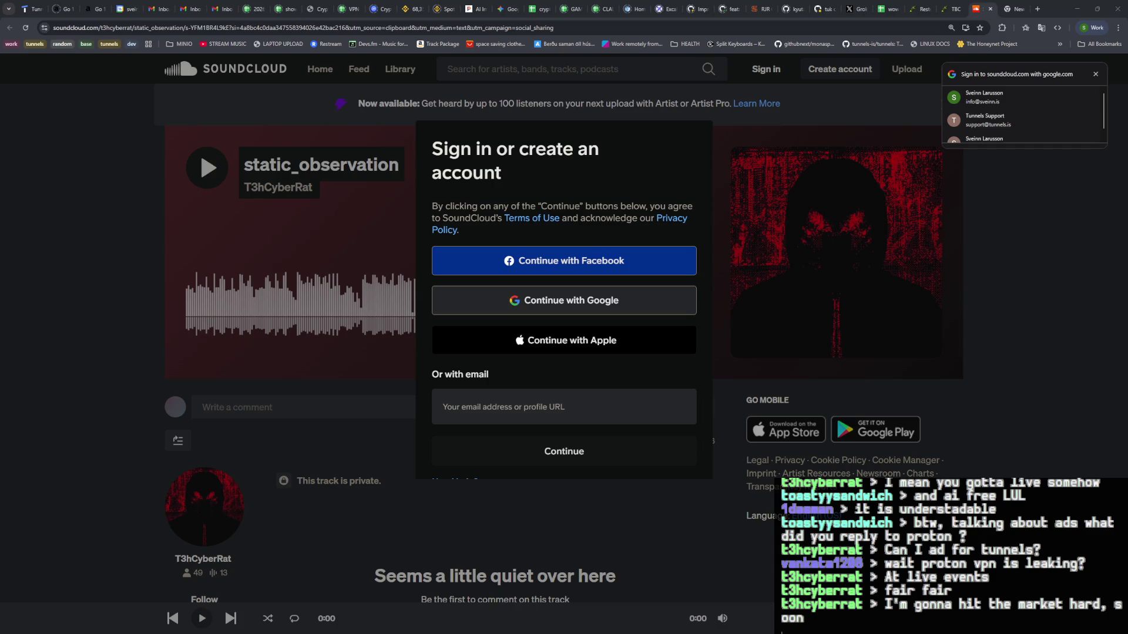
pyautogui.press('F12')
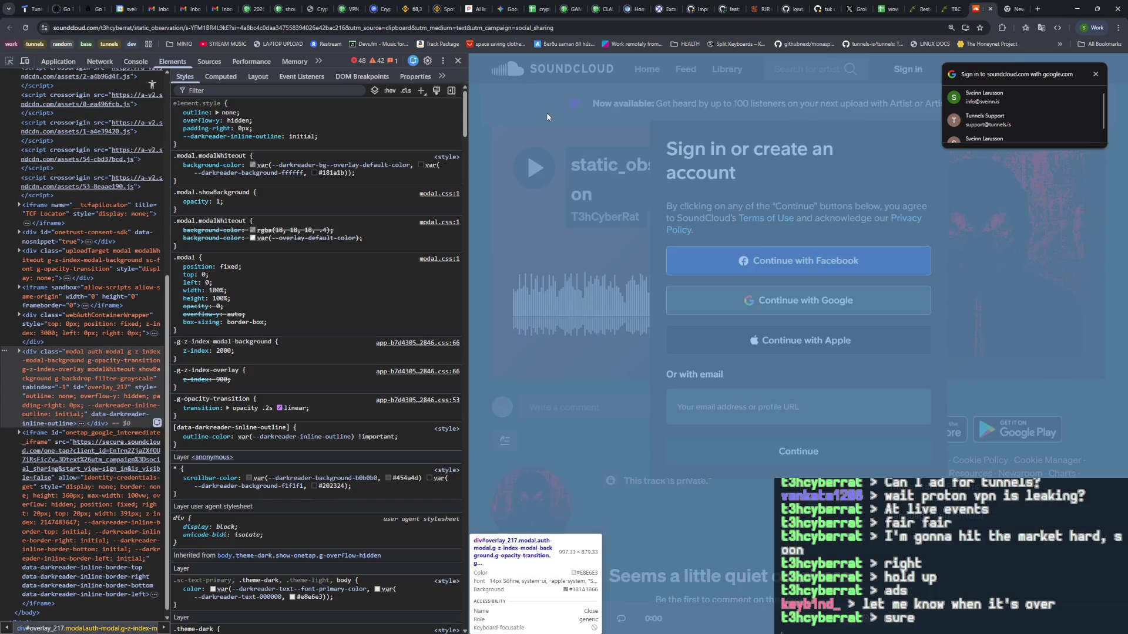
pyautogui.click(271, 112)
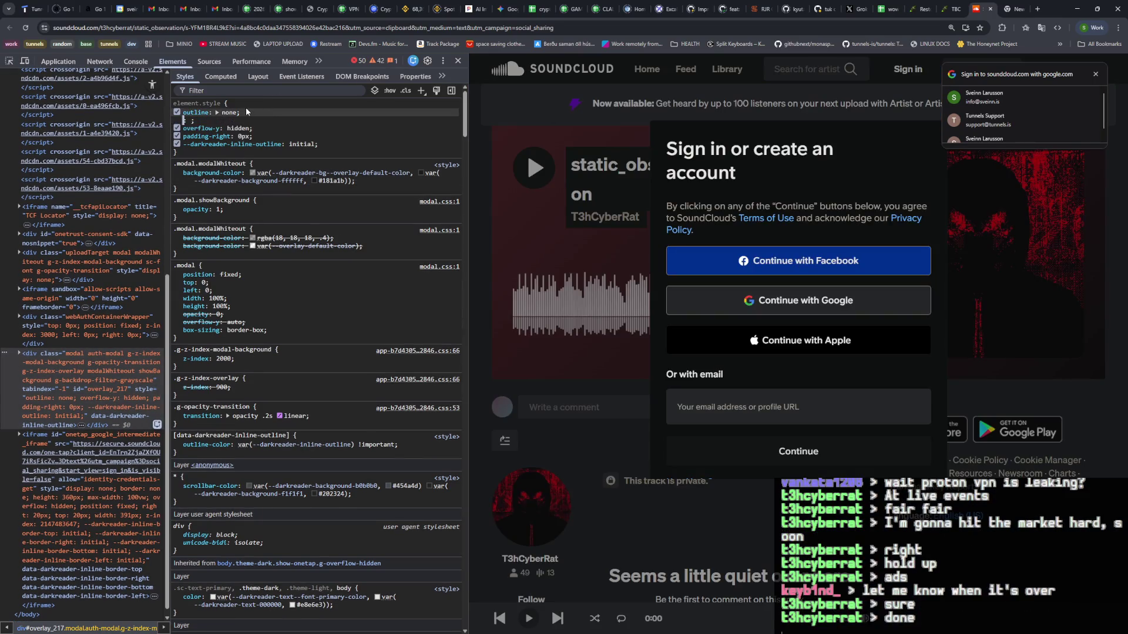
pyautogui.write('display:none')
pyautogui.press('Tab')
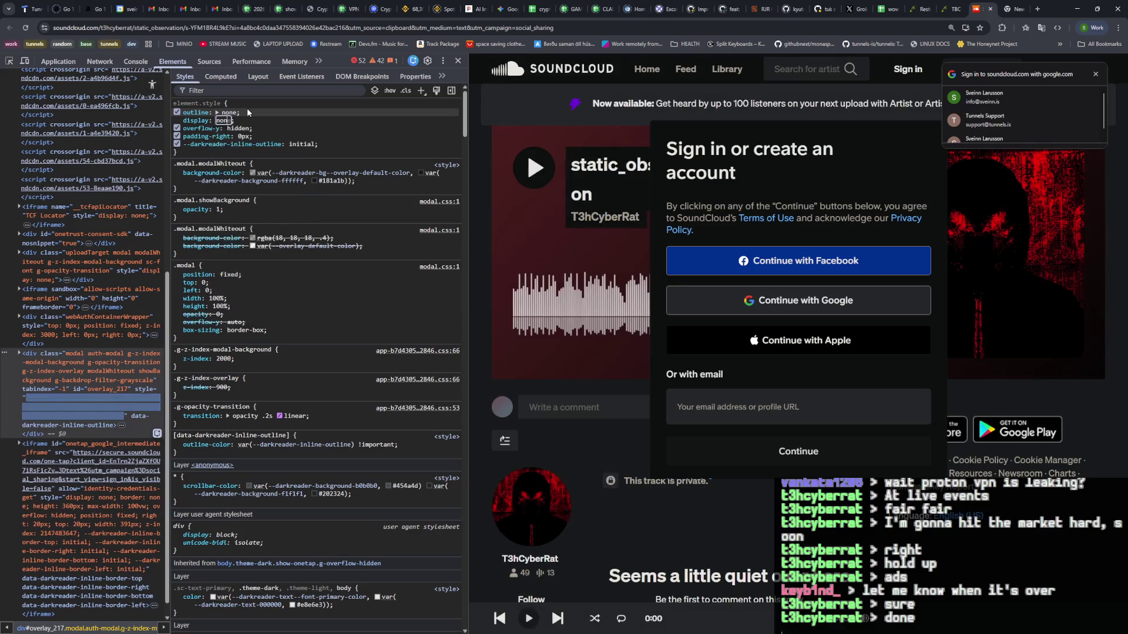
pyautogui.click(458, 60)
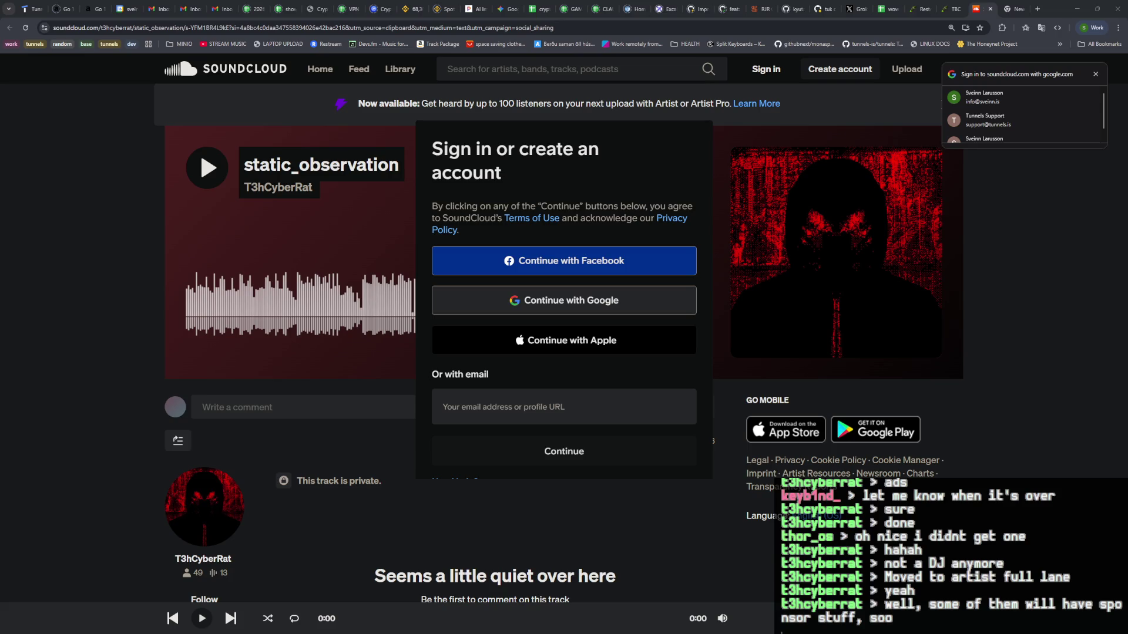
# Step: Dismiss the Google sign-in popup and banner, then play static_observation
pyautogui.click(1095, 74)
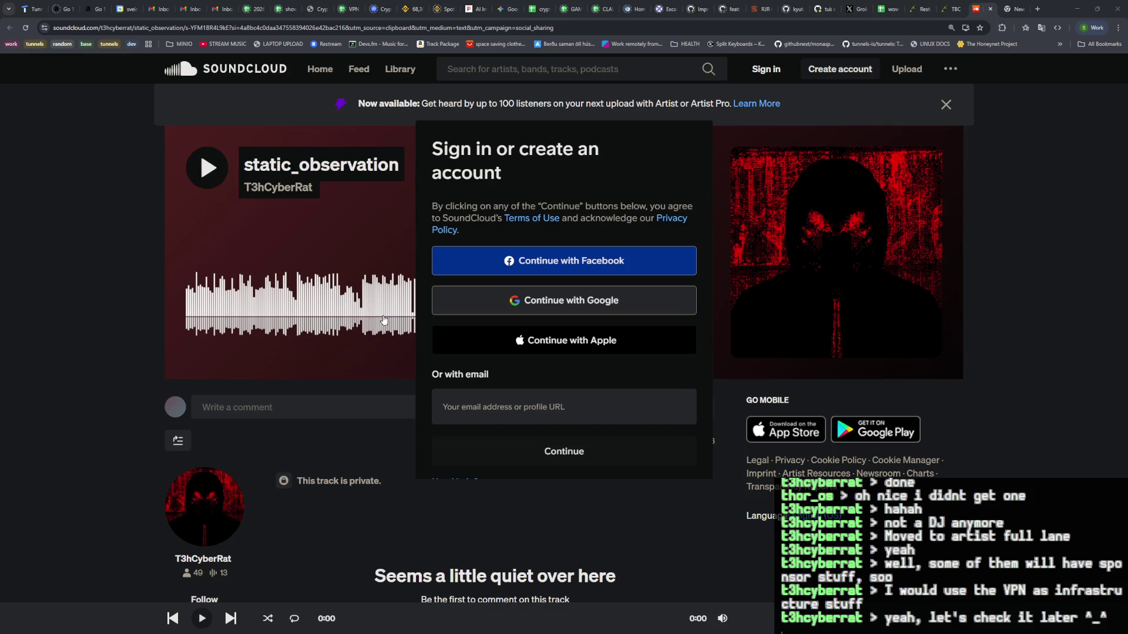
pyautogui.click(943, 106)
pyautogui.click(523, 229)
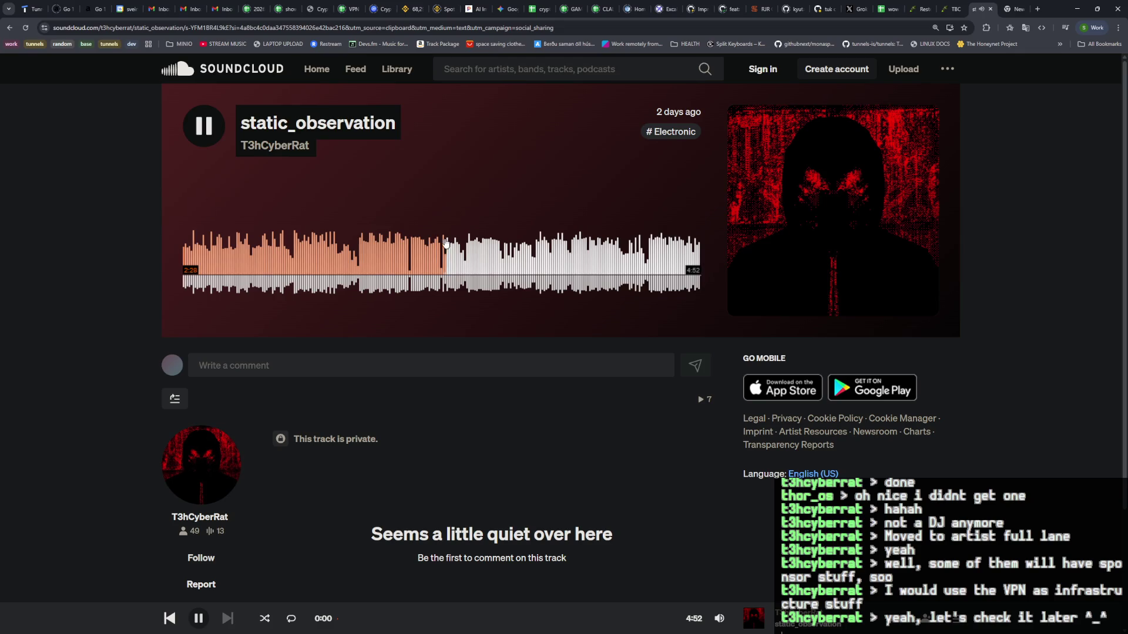
# Step: Pause and resume static_observation, stop it at 0:52, and refocus the browser window
pyautogui.click(204, 125)
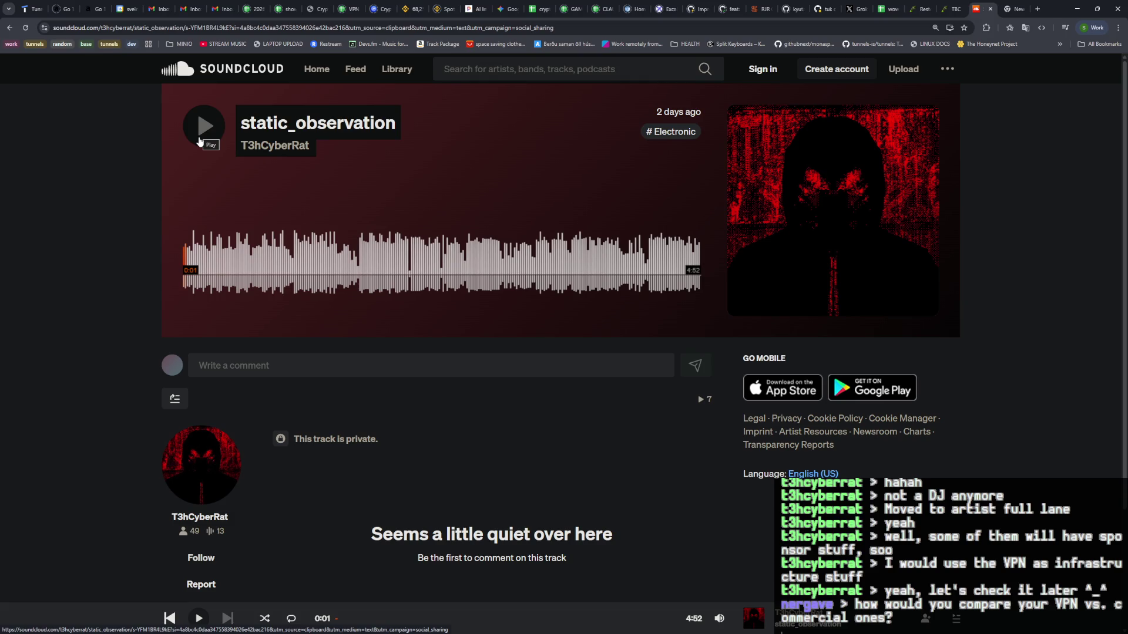
pyautogui.click(200, 141)
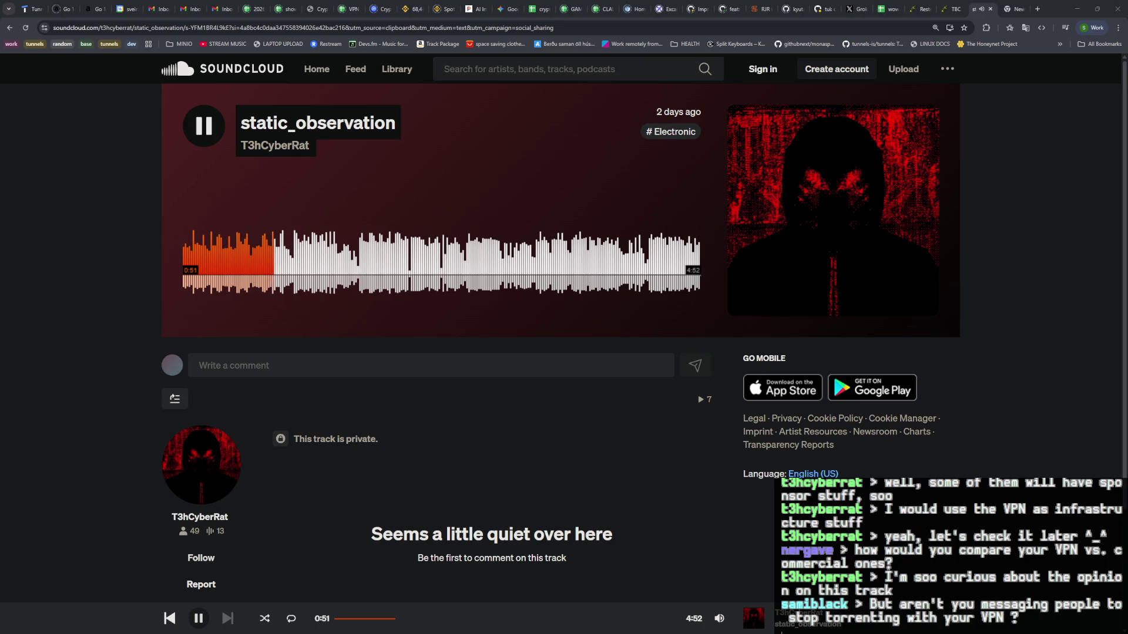
pyautogui.press('space')
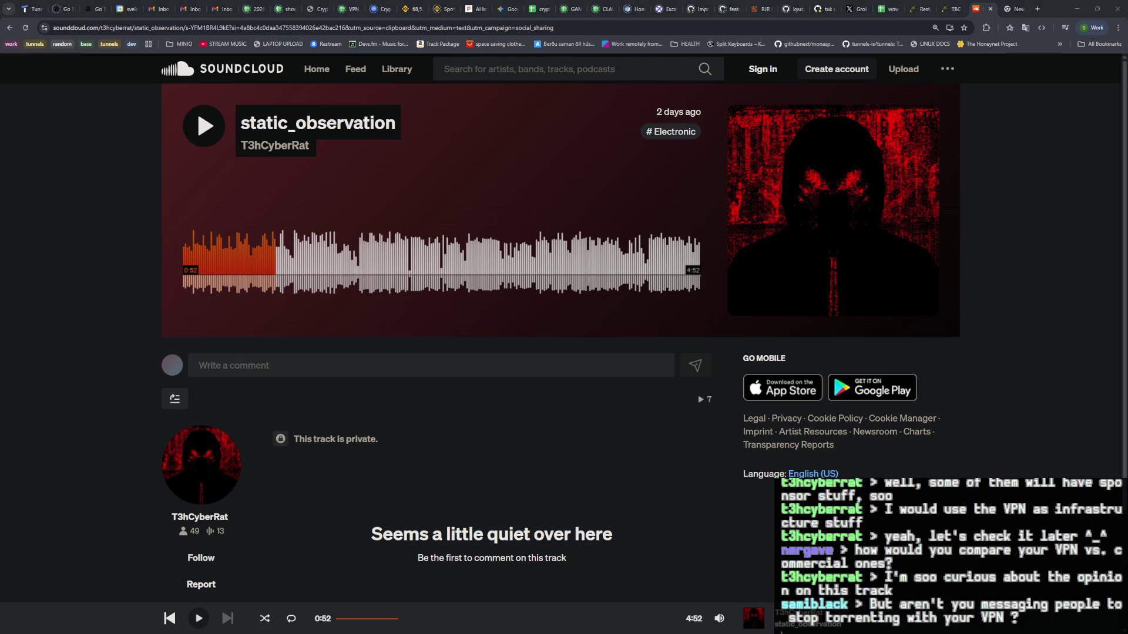
pyautogui.click(90, 158)
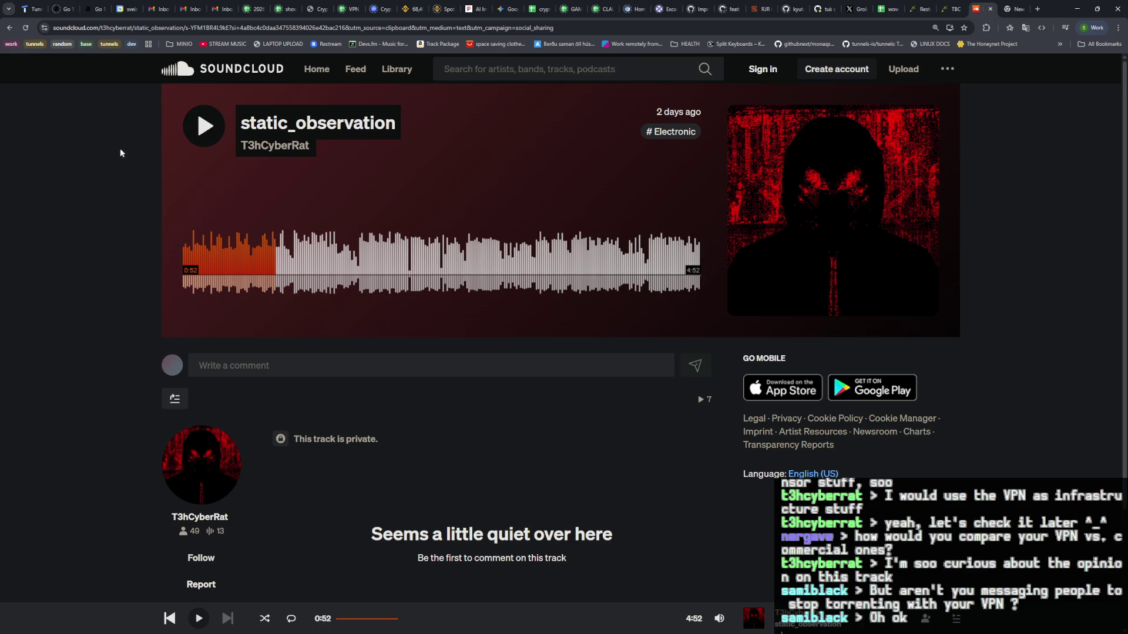
# Step: Resume static_observation and pause it again at 4:51
pyautogui.press('space')
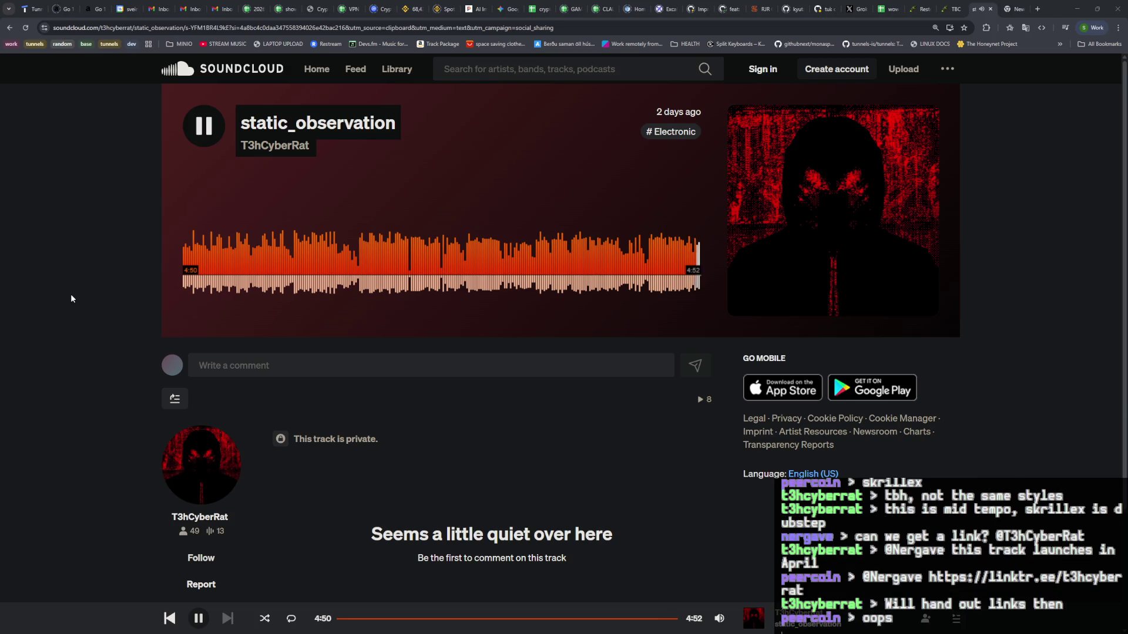
pyautogui.click(205, 132)
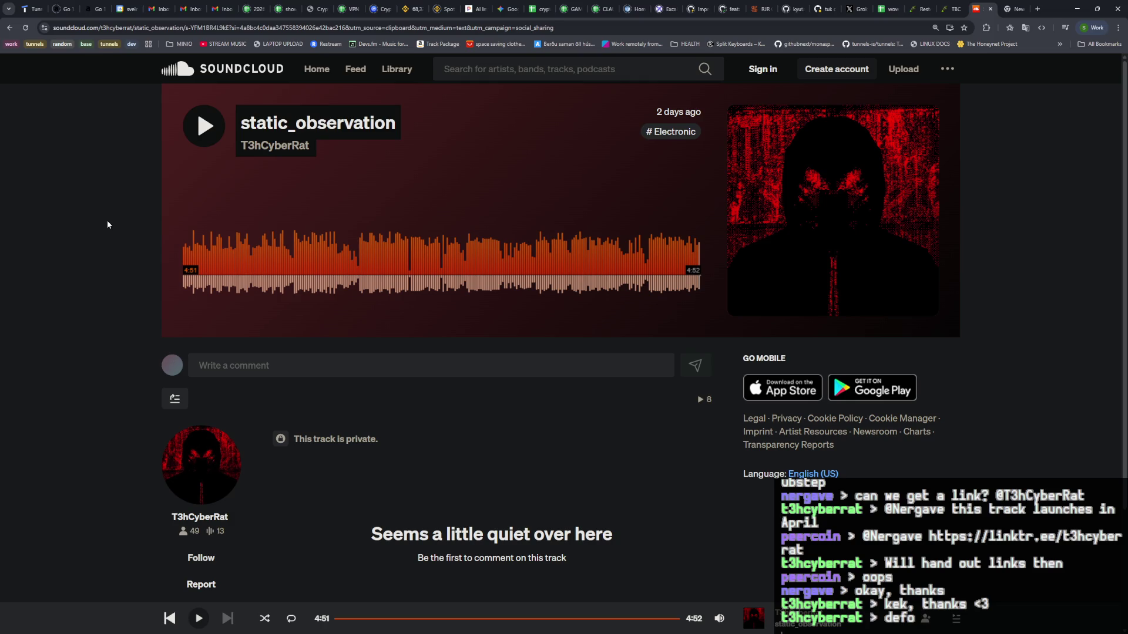
# Step: Open a fresh tab and search Google for 't3hCyrerrat youtube'
pyautogui.click(1000, 13)
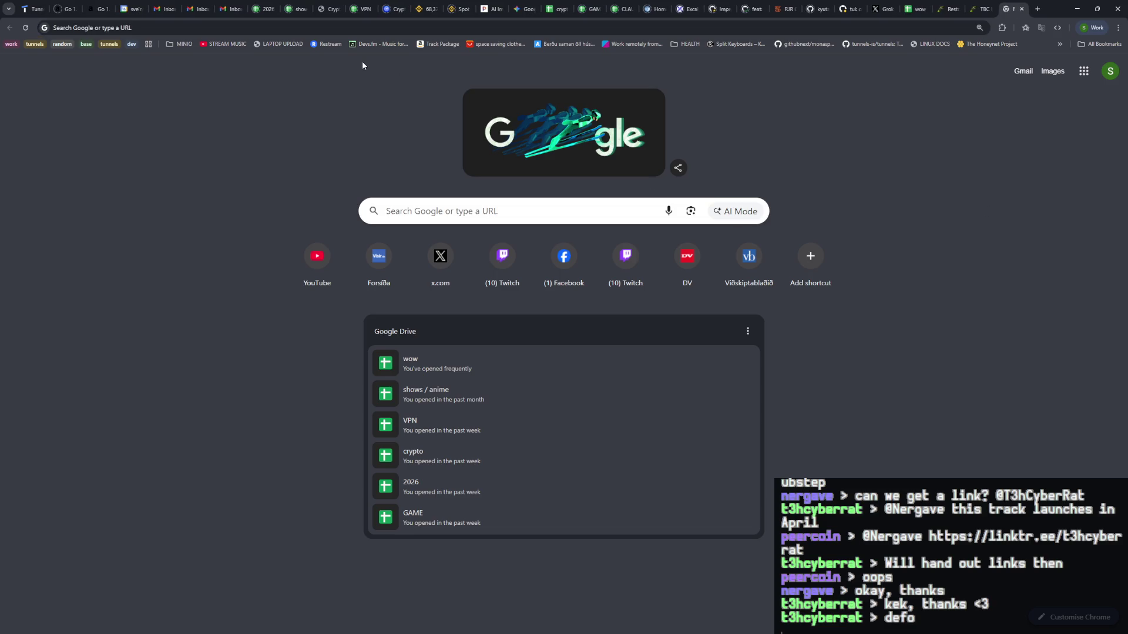
pyautogui.click(323, 10)
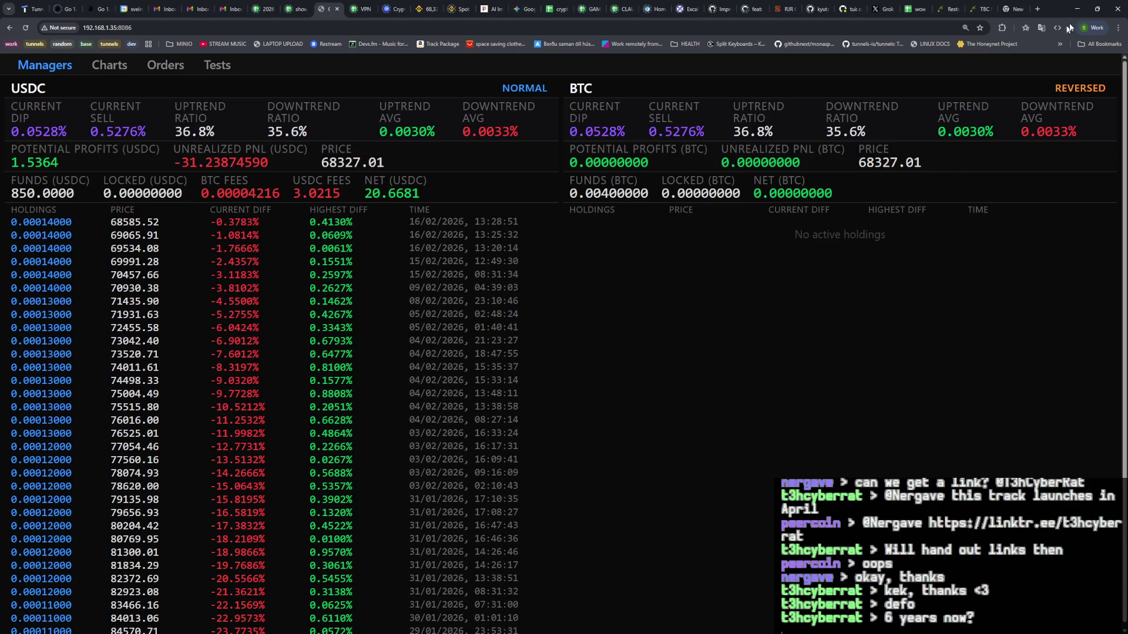
pyautogui.click(1038, 11)
pyautogui.click(281, 26)
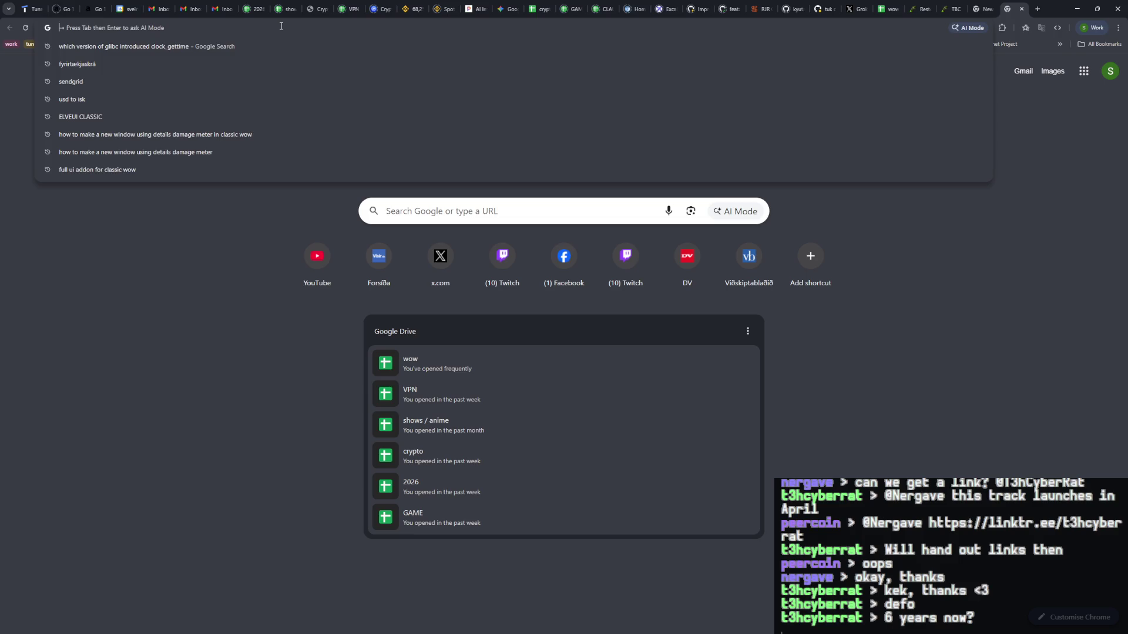
pyautogui.write('t3h')
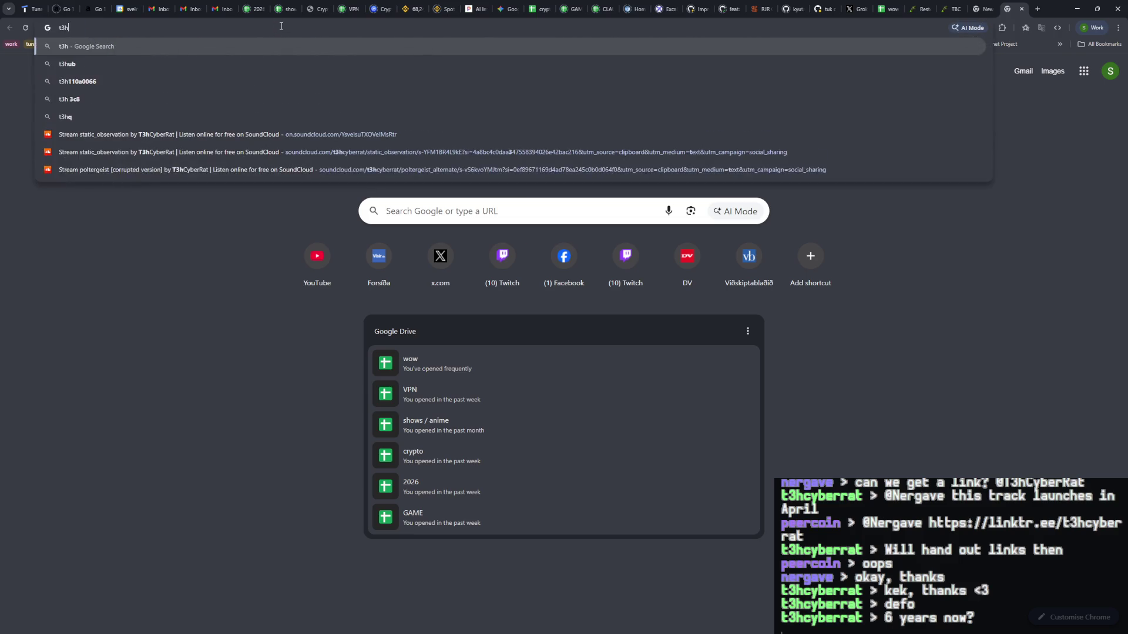
pyautogui.write('Cyrerrat ')
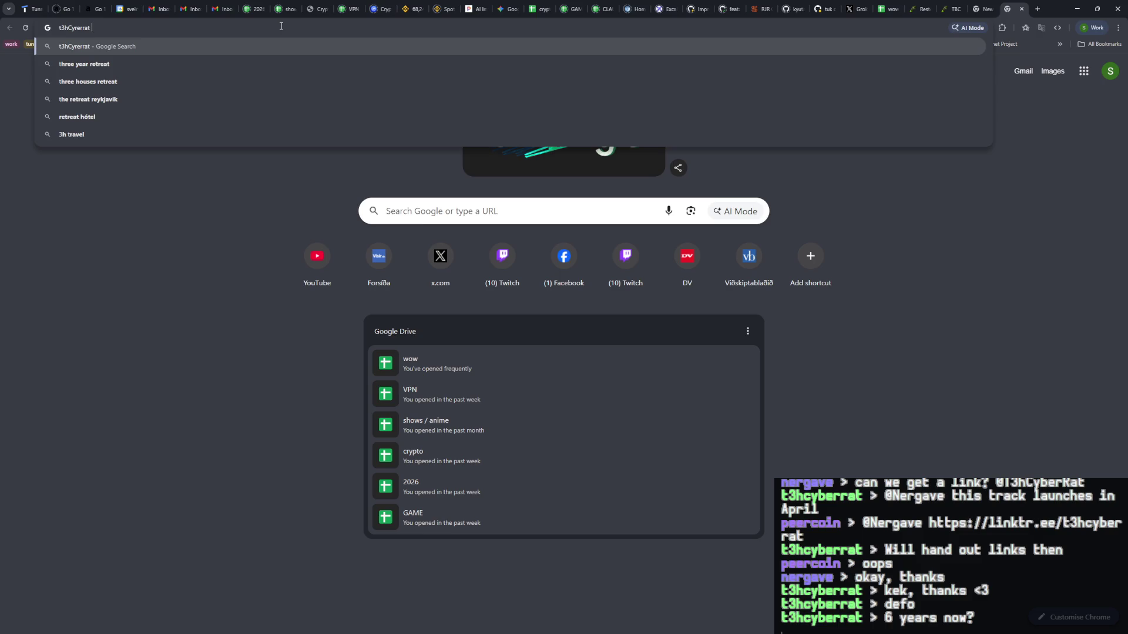
pyautogui.write('youtube')
pyautogui.press('Return')
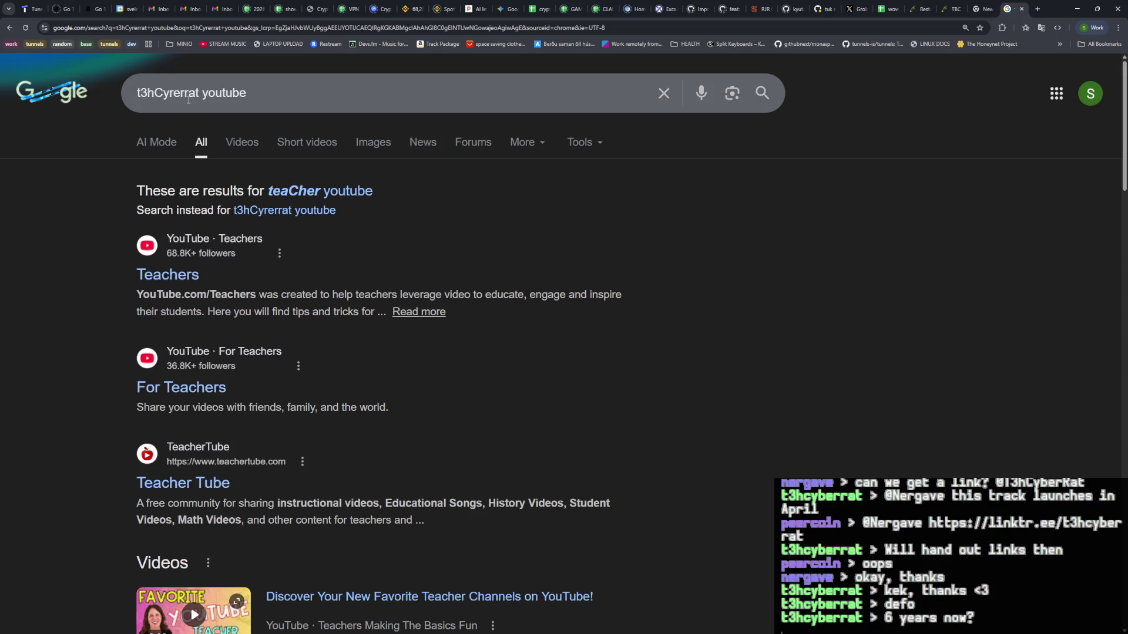
# Step: Look over the search results and select the address bar for a new address
pyautogui.scroll(-10, 288, 322)
pyautogui.scroll(10, 288, 323)
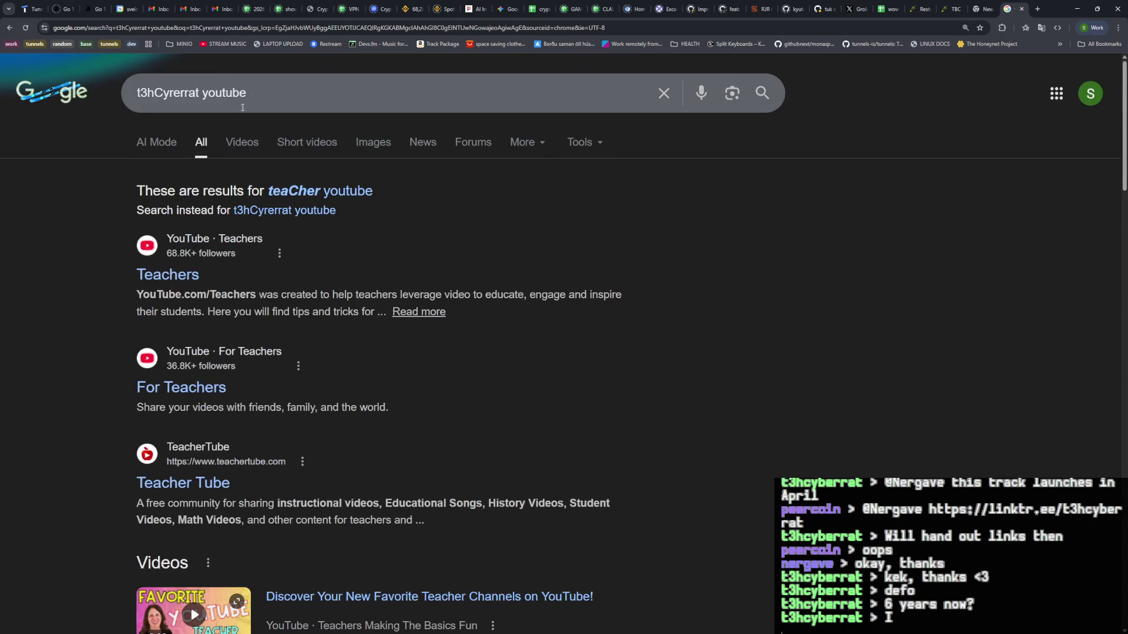
pyautogui.hotkey('ctrl', 'a')
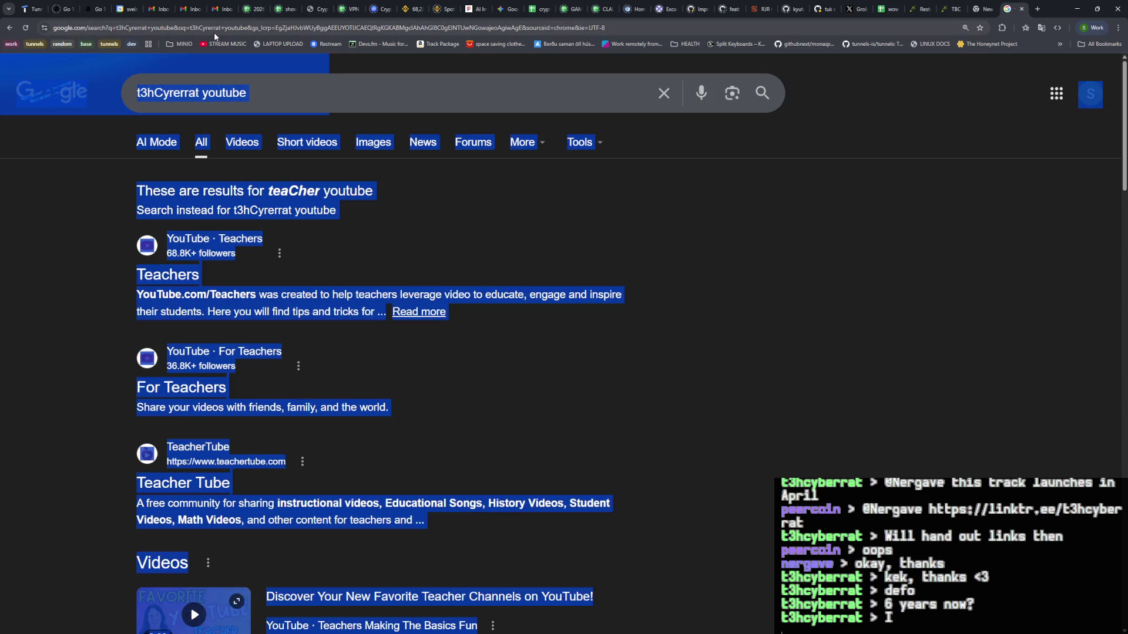
pyautogui.click(235, 28)
# Step: Go to youtube.com and search for the suggested artist 't3h cyber rat'
pyautogui.write('y')
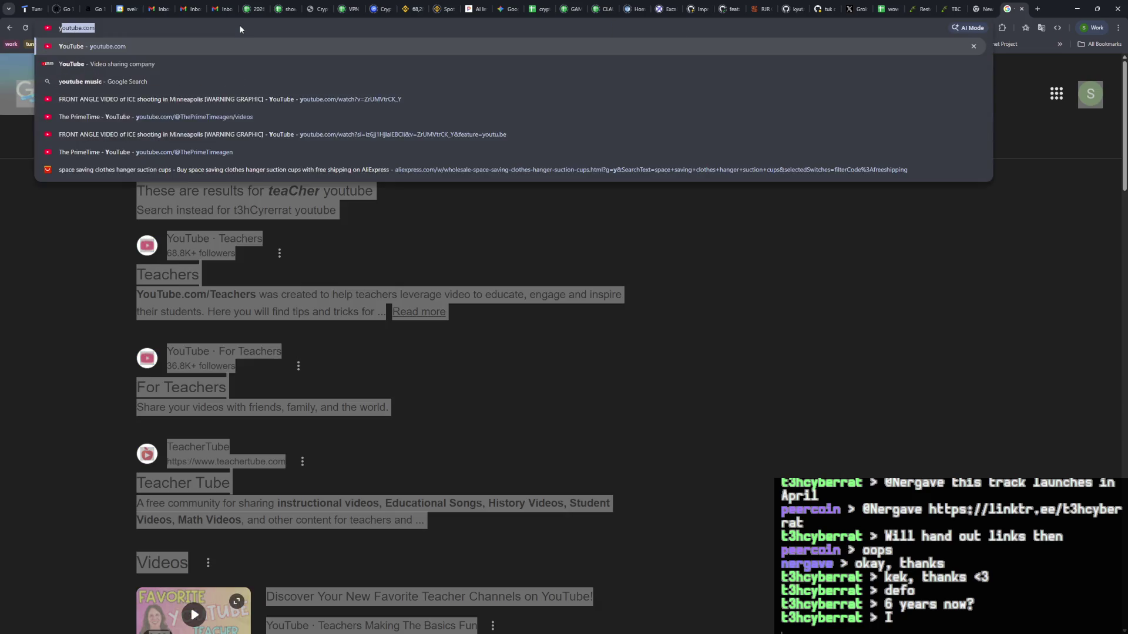
pyautogui.press('Return')
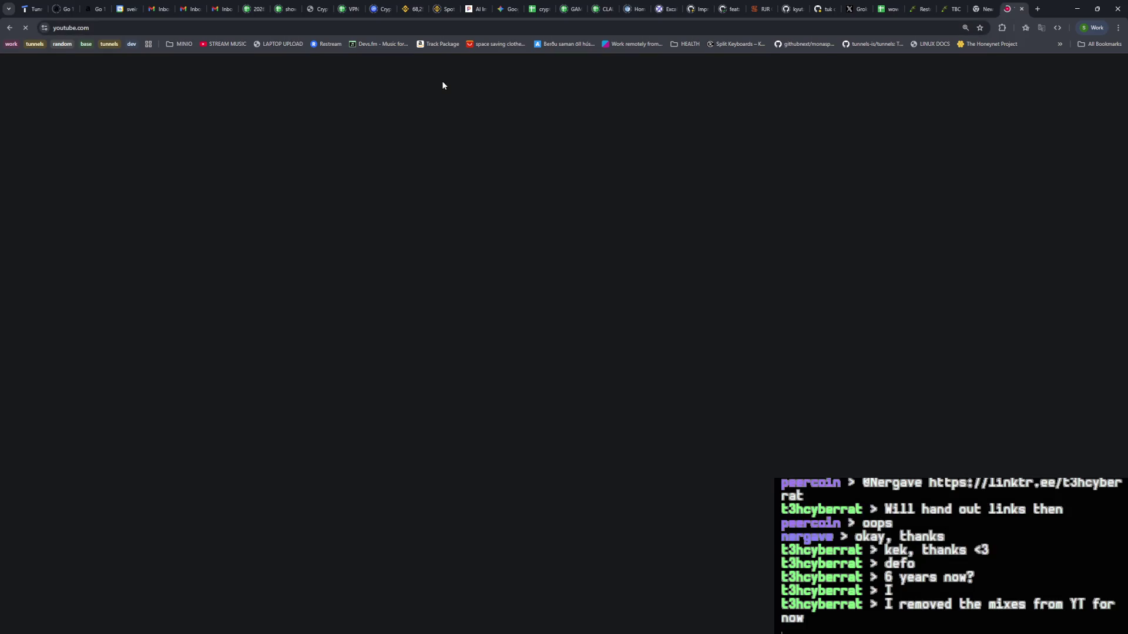
pyautogui.click(425, 69)
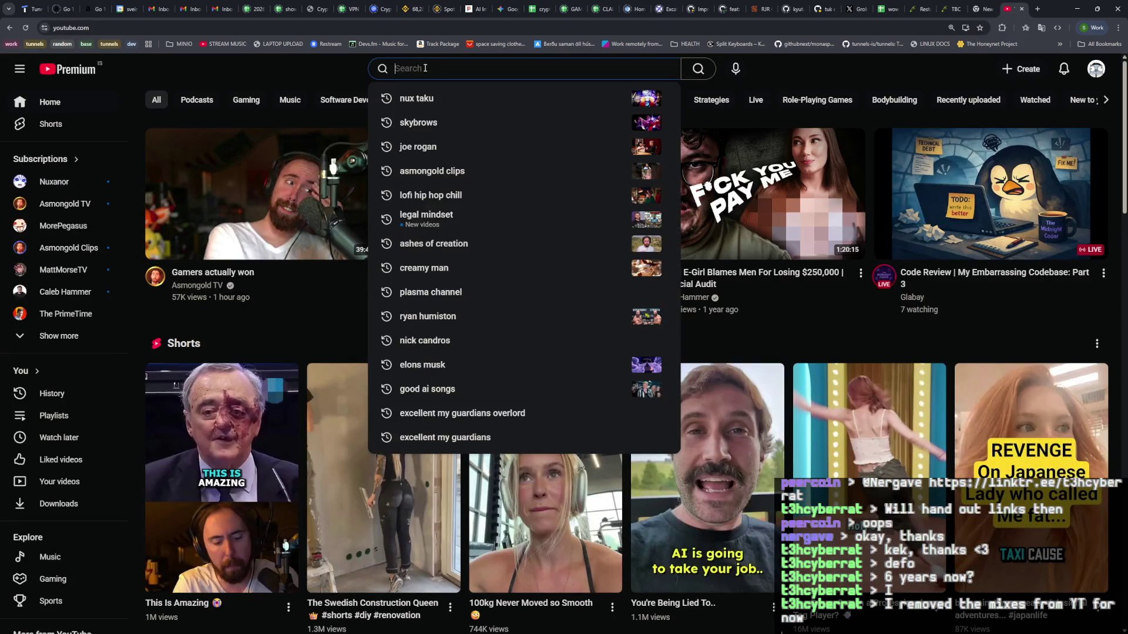
pyautogui.write('t3h')
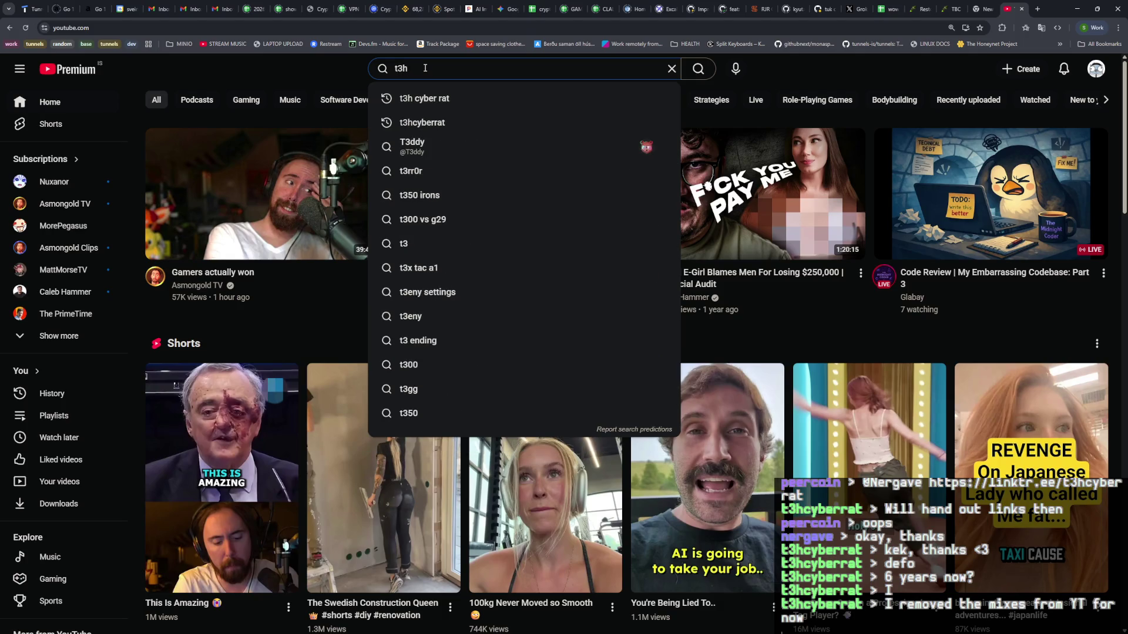
pyautogui.click(425, 99)
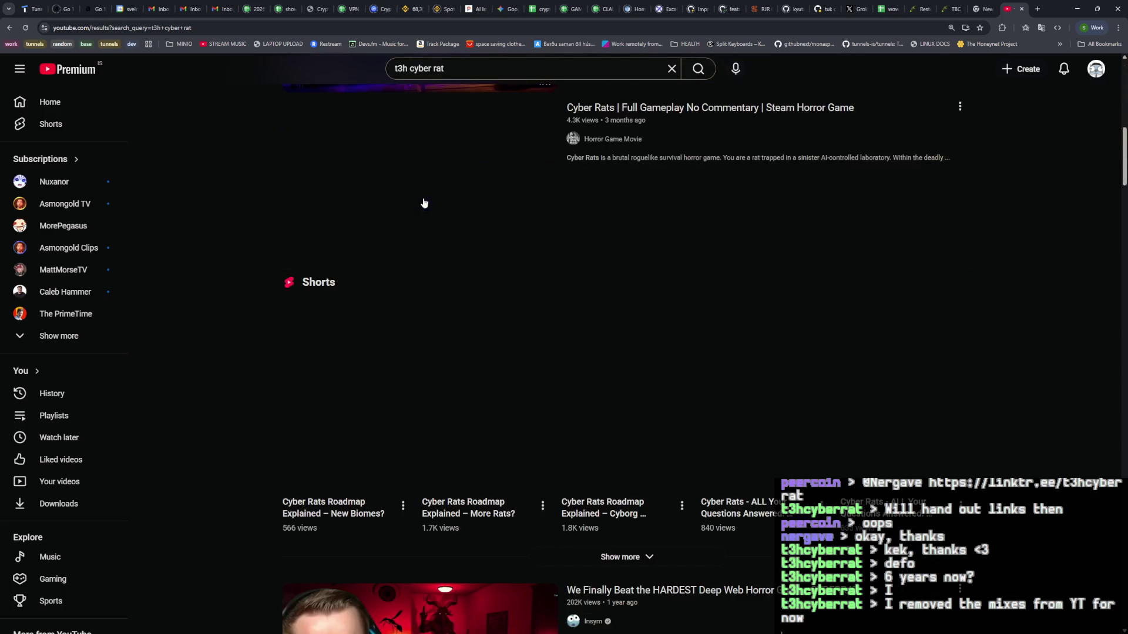
# Step: Scroll through the YouTube results, then close that tab
pyautogui.scroll(-6, 427, 214)
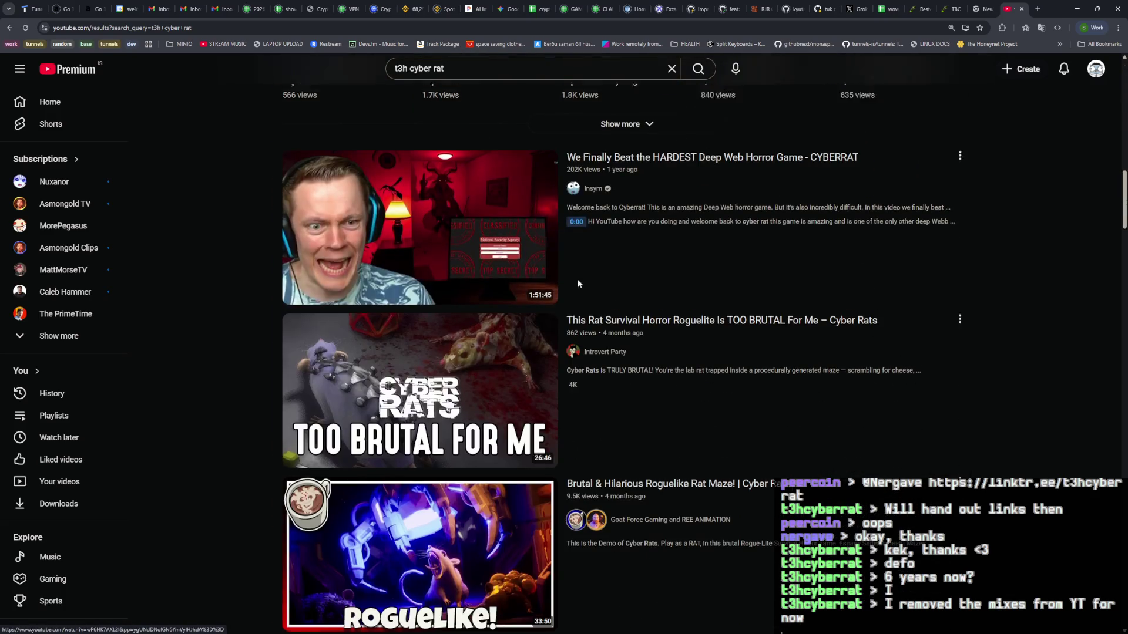
pyautogui.scroll(10, 577, 280)
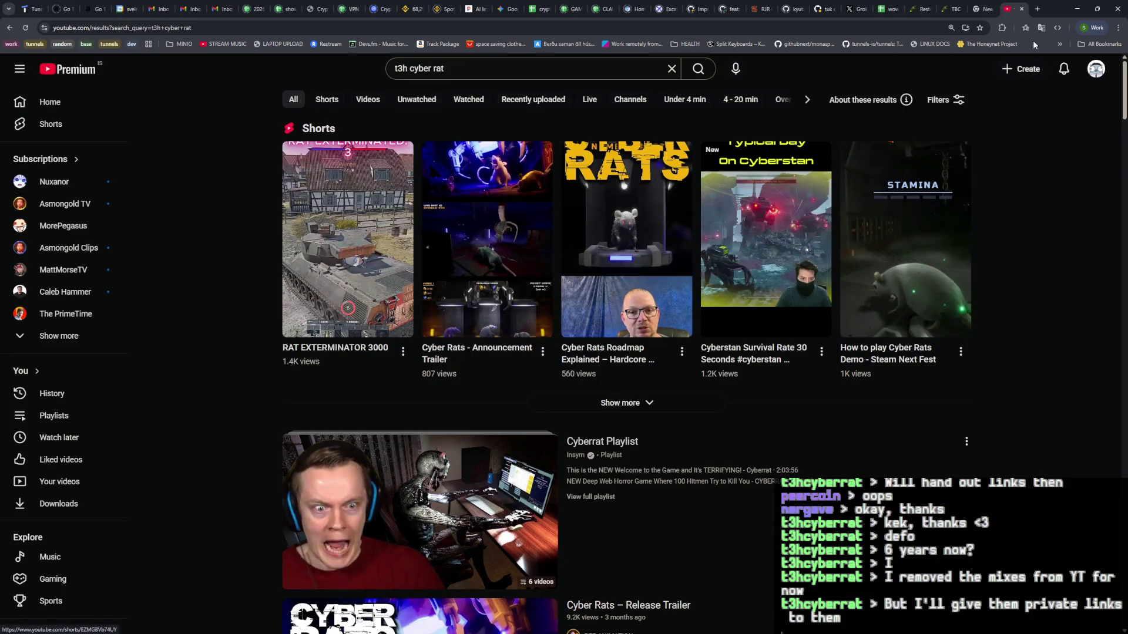
pyautogui.click(1022, 9)
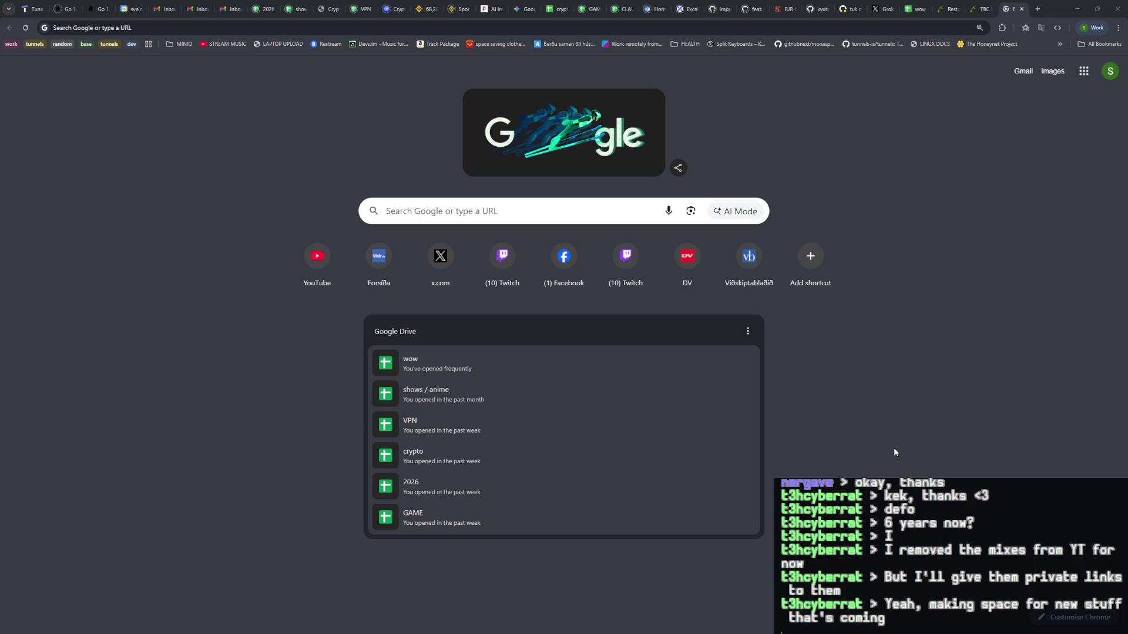
# Step: Switch to the Zellij terminal, cancel the pending shell command, and bring up Discord
pyautogui.hotkey('alt', 'Tab')
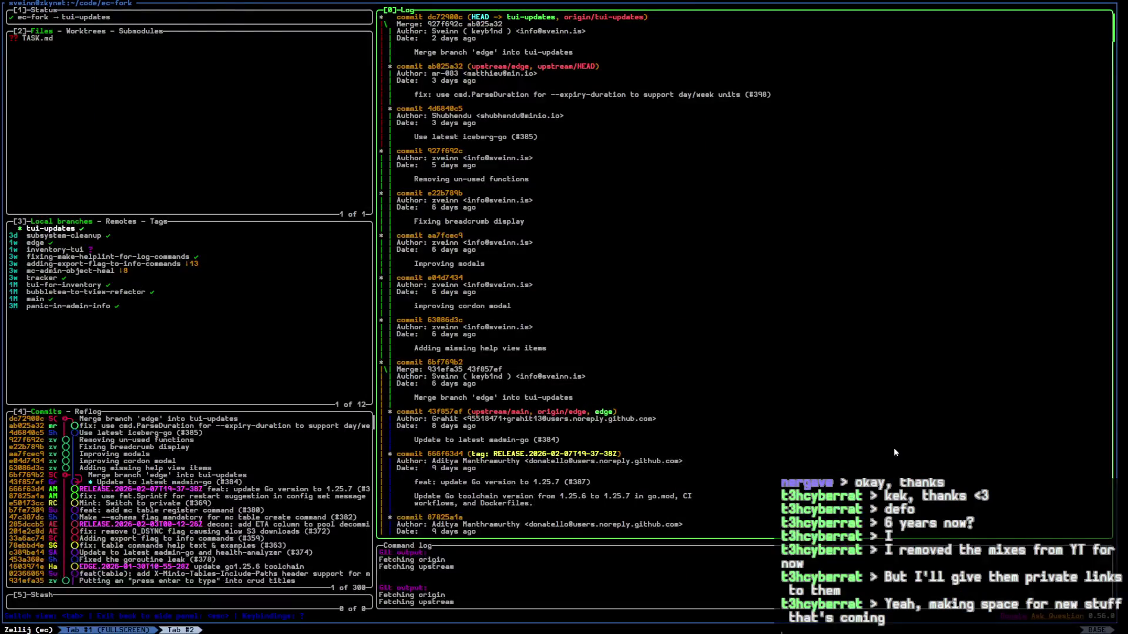
pyautogui.hotkey('ctrl', 'c')
pyautogui.hotkey('ctrl', '+')
pyautogui.hotkey('ctrl', '+')
pyautogui.hotkey('ctrl', '+')
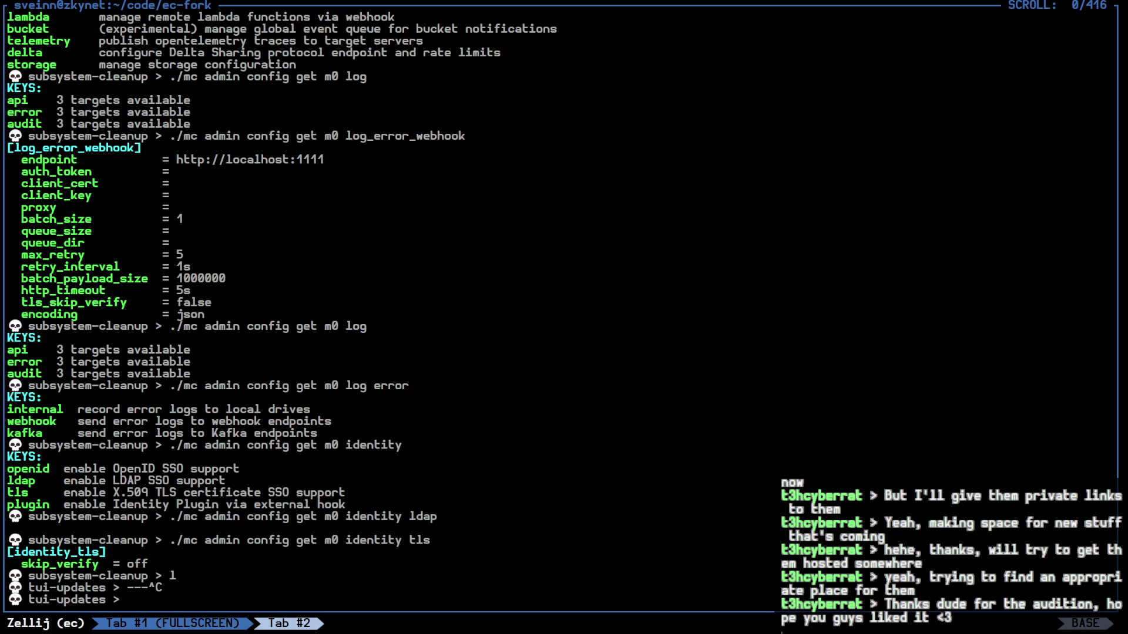
pyautogui.press('super+d')
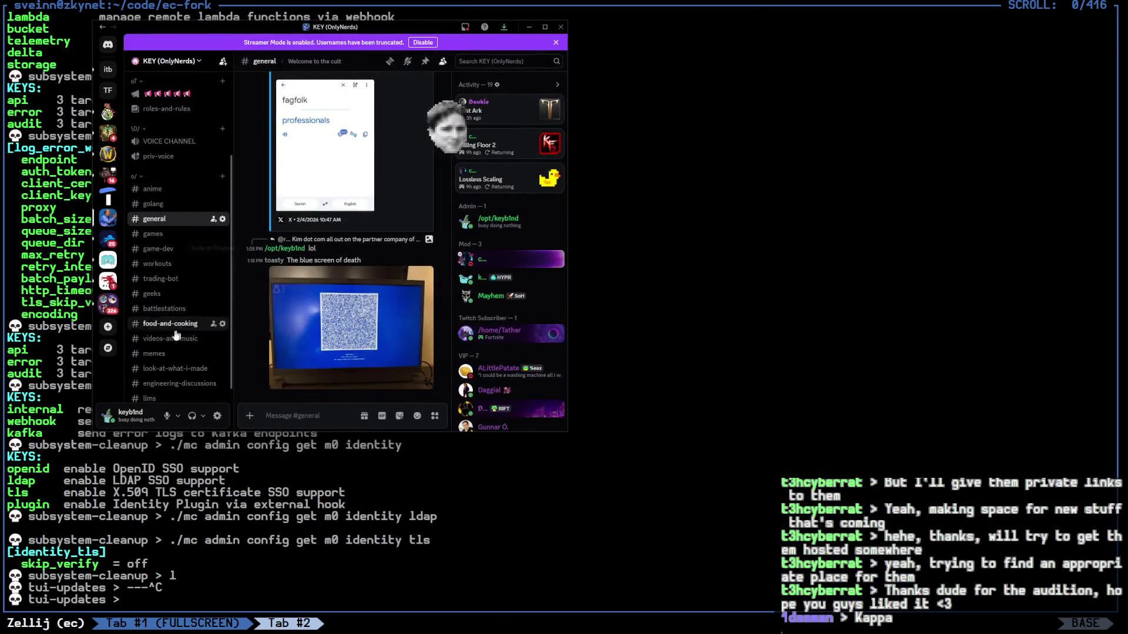
# Step: View #videos-and-music in Discord, push its window aside, and search the editor for tui-nodes
pyautogui.click(191, 335)
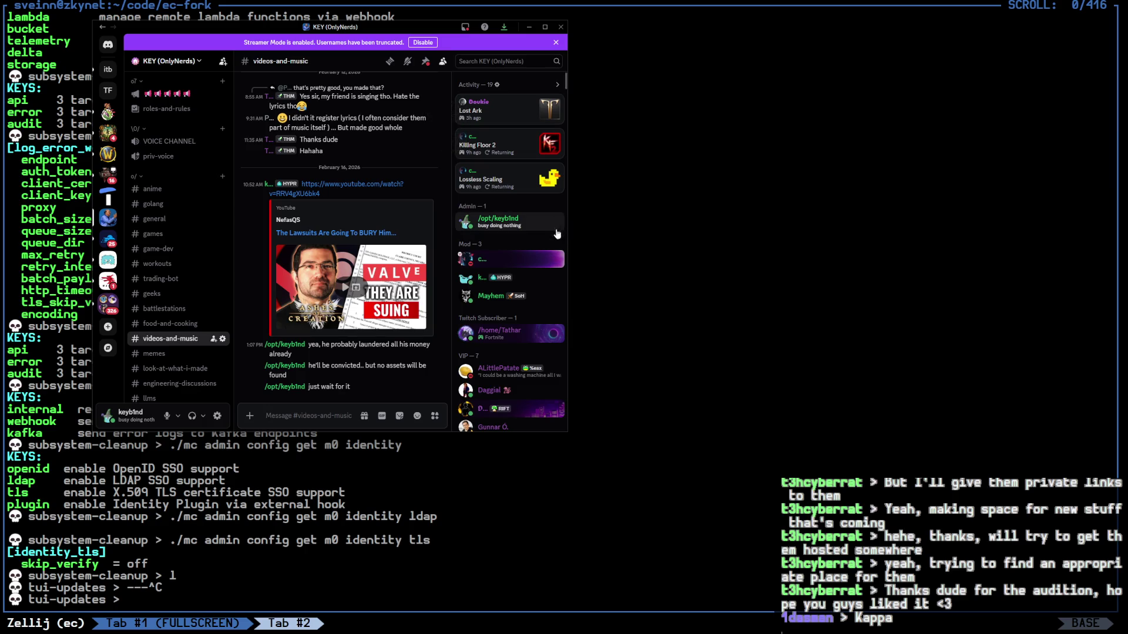
pyautogui.moveTo(410, 23)
pyautogui.mouseDown()
pyautogui.moveTo(470, 151)
pyautogui.moveTo(1127, 294)
pyautogui.mouseUp()
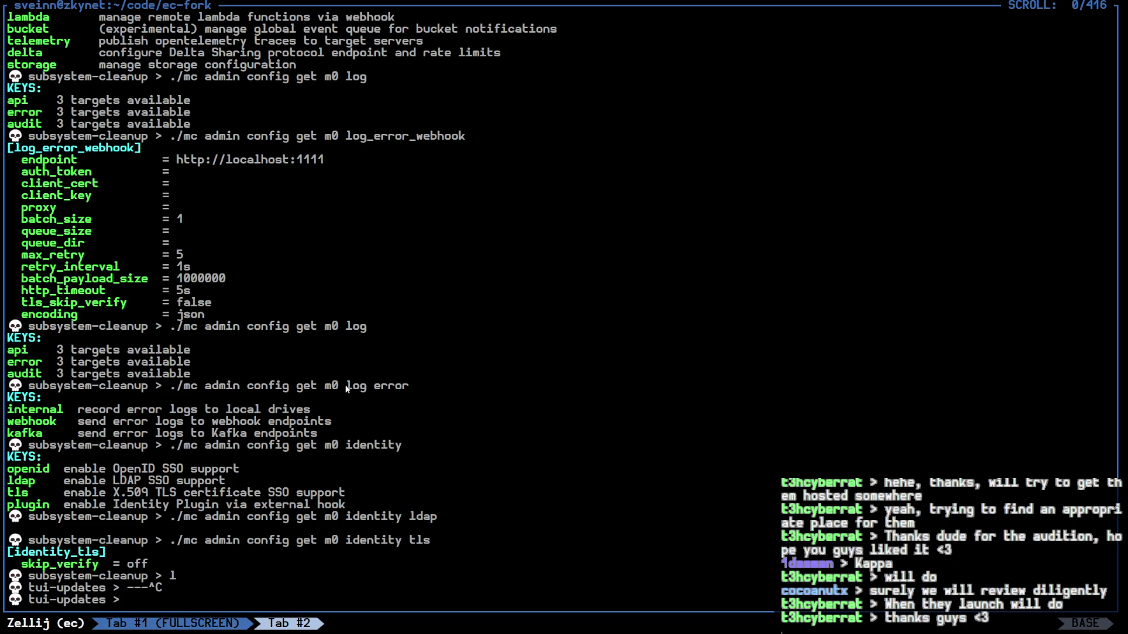
pyautogui.hotkey('ctrl', 'p')
pyautogui.press('f')
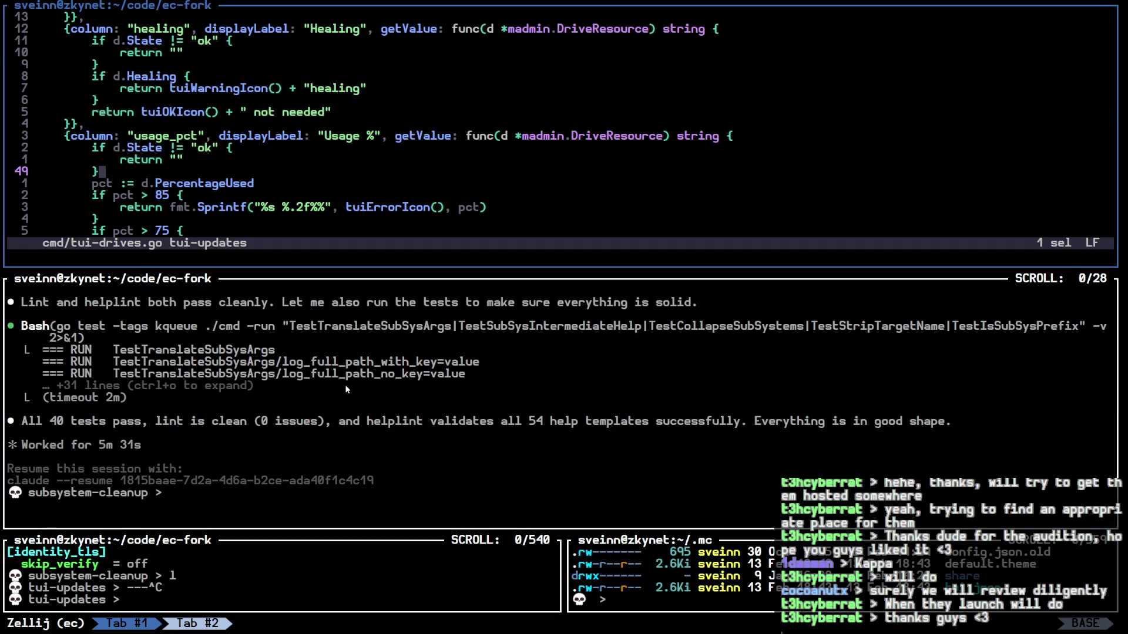
pyautogui.hotkey('alt', 'Up')
pyautogui.hotkey('alt', 'Up')
pyautogui.press('space')
pyautogui.write('ftu n')
pyautogui.press('BackSpace')
pyautogui.press('BackSpace')
# Step: Open cmd/tui-nodes.go fullscreen and read through its node column definitions
pyautogui.write('i n')
pyautogui.press('Return')
pyautogui.hotkey('ctrl', 'p')
pyautogui.press('f')
pyautogui.press('j')
pyautogui.press('j')
pyautogui.press('j')
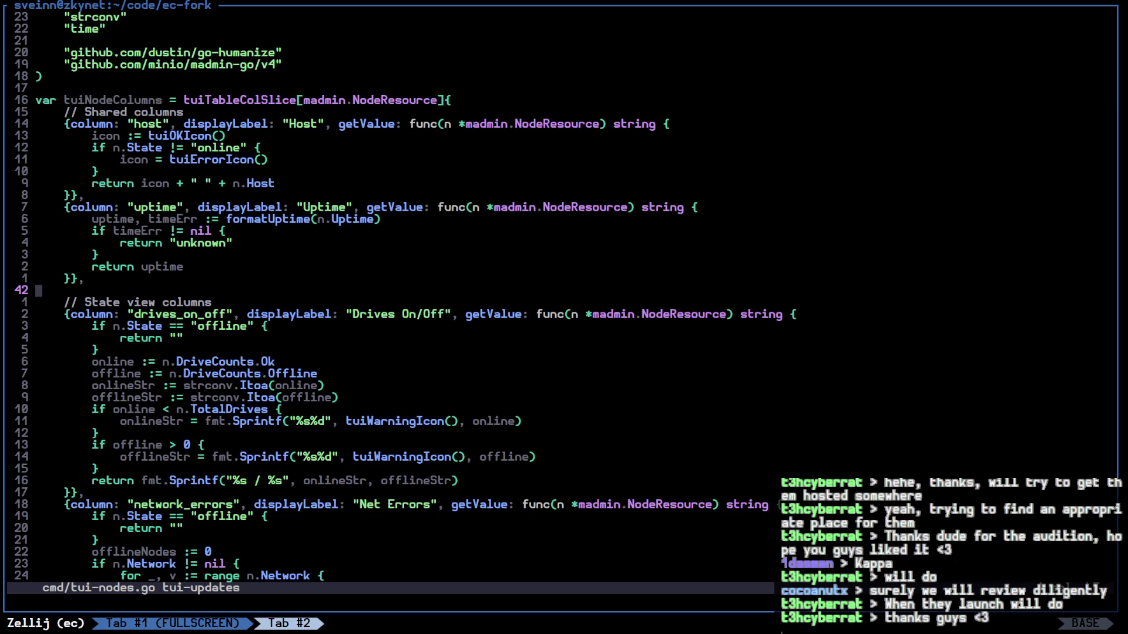
pyautogui.press('j')
pyautogui.press('j')
pyautogui.press('j')
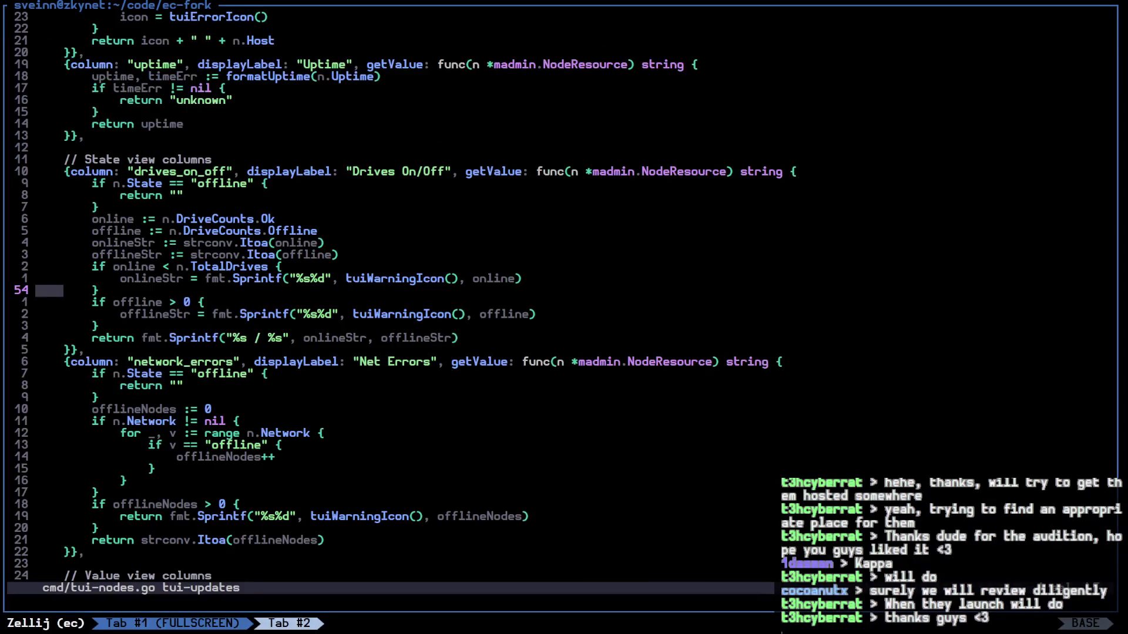
pyautogui.press('k')
pyautogui.press('k')
pyautogui.press('k')
# Step: Open cmd/tui-drives.go and move the cursor to the node_id column line
pyautogui.press('space')
pyautogui.write('f')
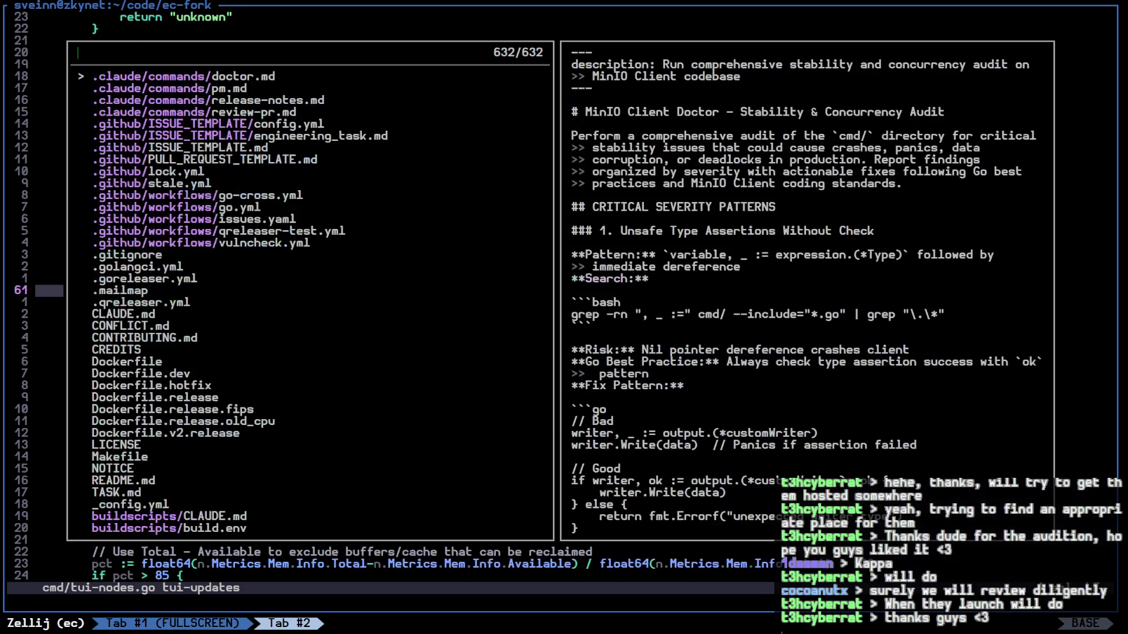
pyautogui.write('tui dri')
pyautogui.press('Return')
pyautogui.press('k')
pyautogui.press('k')
pyautogui.press('k')
pyautogui.press('k')
pyautogui.press('k')
pyautogui.press('k')
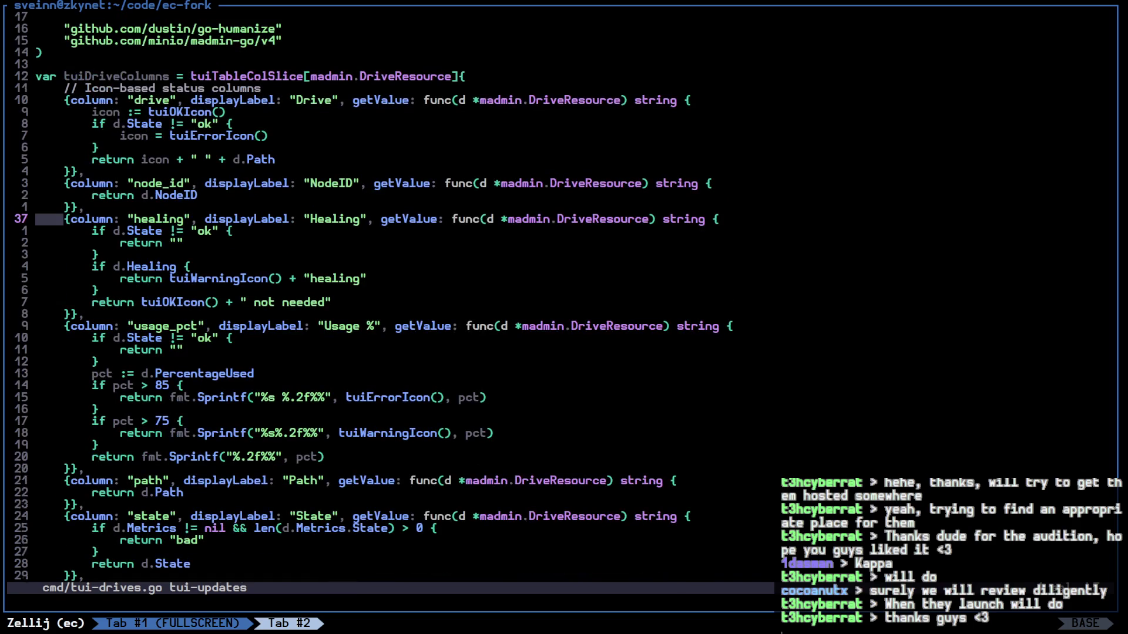
pyautogui.press('k')
pyautogui.press('w')
pyautogui.press('w')
pyautogui.press('w')
pyautogui.press('h')
pyautogui.press('h')
pyautogui.press('h')
pyautogui.press('h')
pyautogui.press('h')
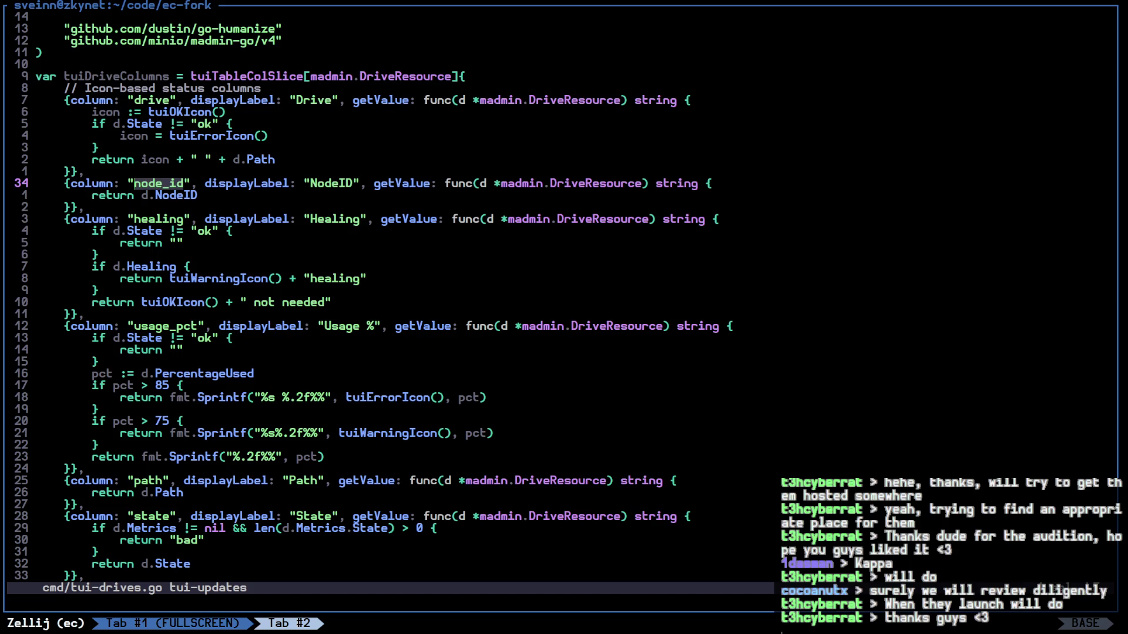
pyautogui.press('k')
pyautogui.press('j')
# Step: Restore the multi-pane layout and launch Claude Code with llm in the middle pane
pyautogui.hotkey('ctrl', 'p')
pyautogui.write('fllm')
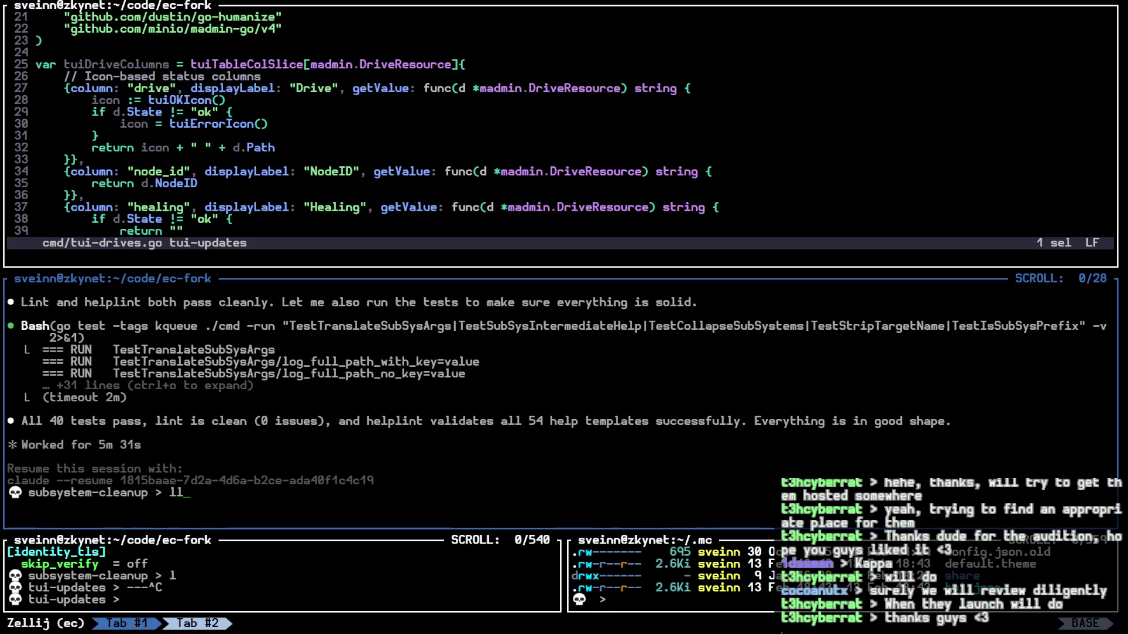
pyautogui.press('Return')
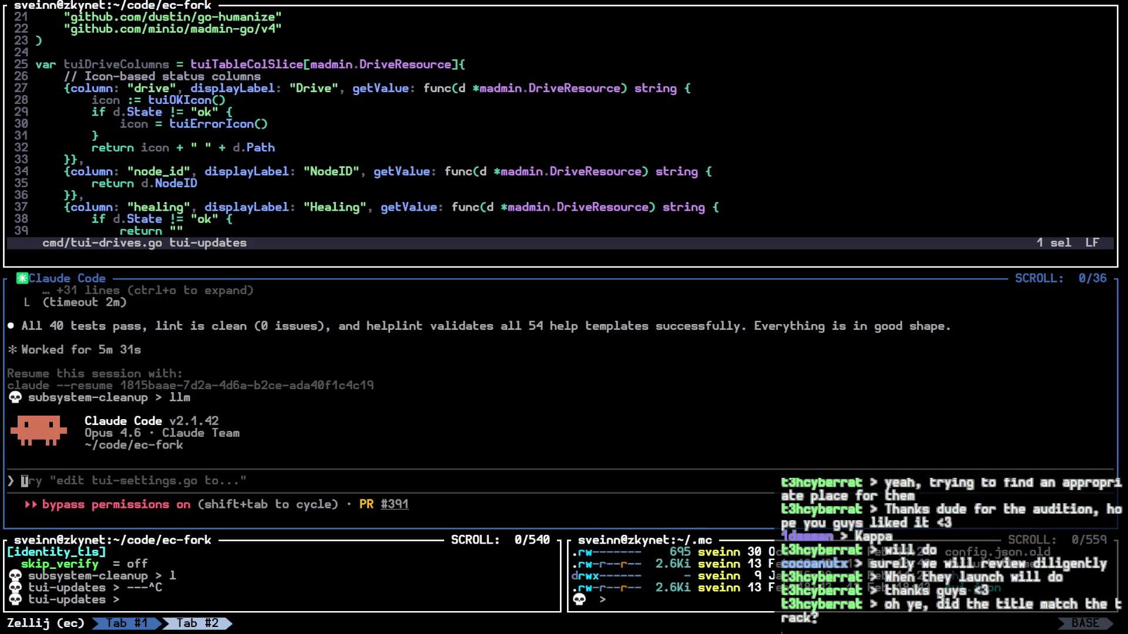
pyautogui.write('Ca nyo')
pyautogui.press('BackSpace')
pyautogui.press('BackSpace')
pyautogui.press('BackSpace')
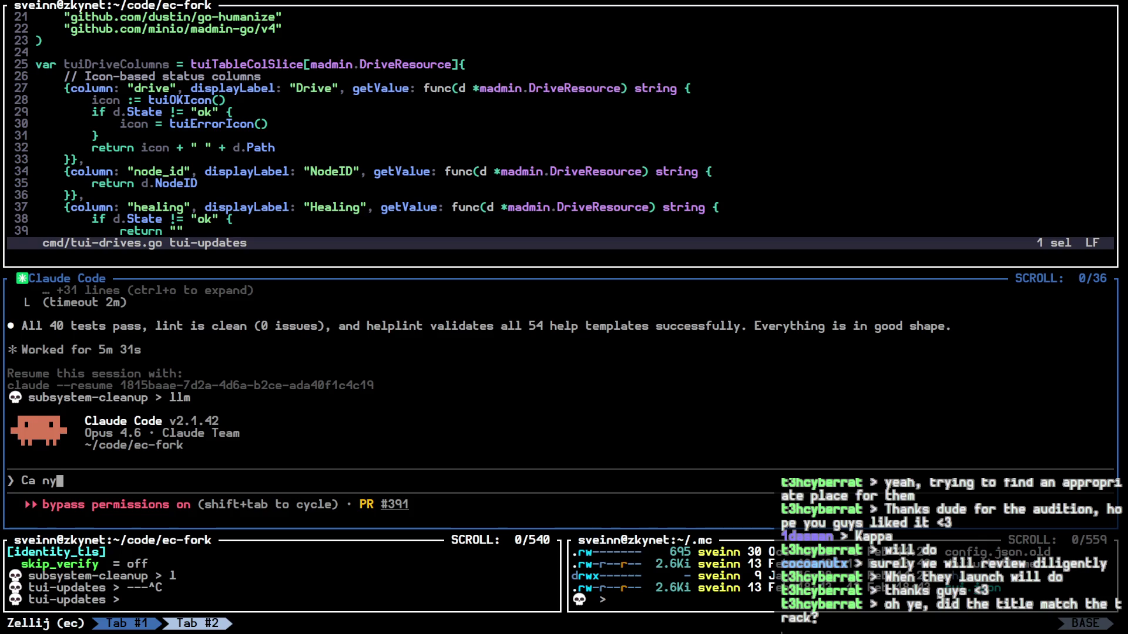
pyautogui.write('n you change ')
pyautogui.write('the "node_id"')
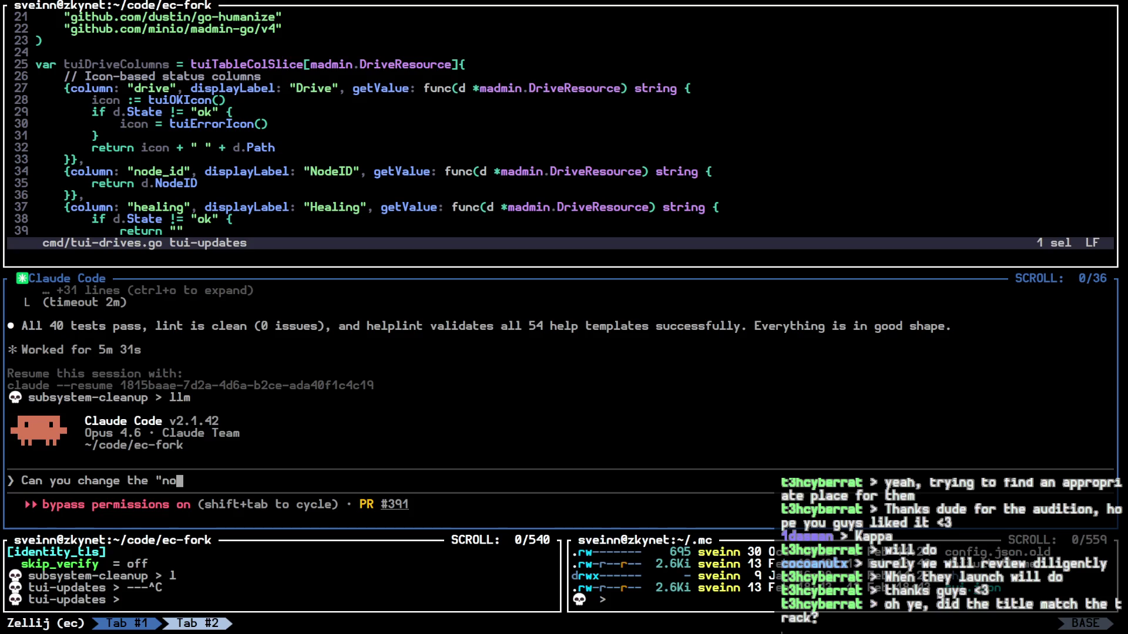
pyautogui.write(' column')
pyautogui.press('BackSpace')
pyautogui.press('BackSpace')
pyautogui.press('BackSpace')
pyautogui.write('u')
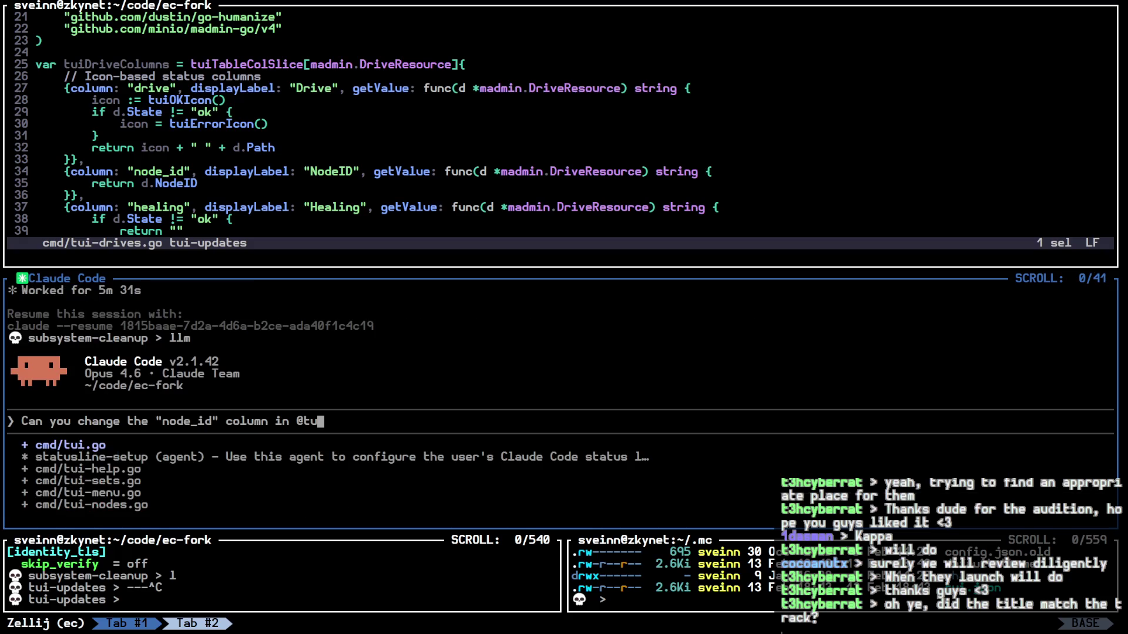
pyautogui.write('mn in @cmd/tui')
pyautogui.press('Tab')
pyautogui.write('-d')
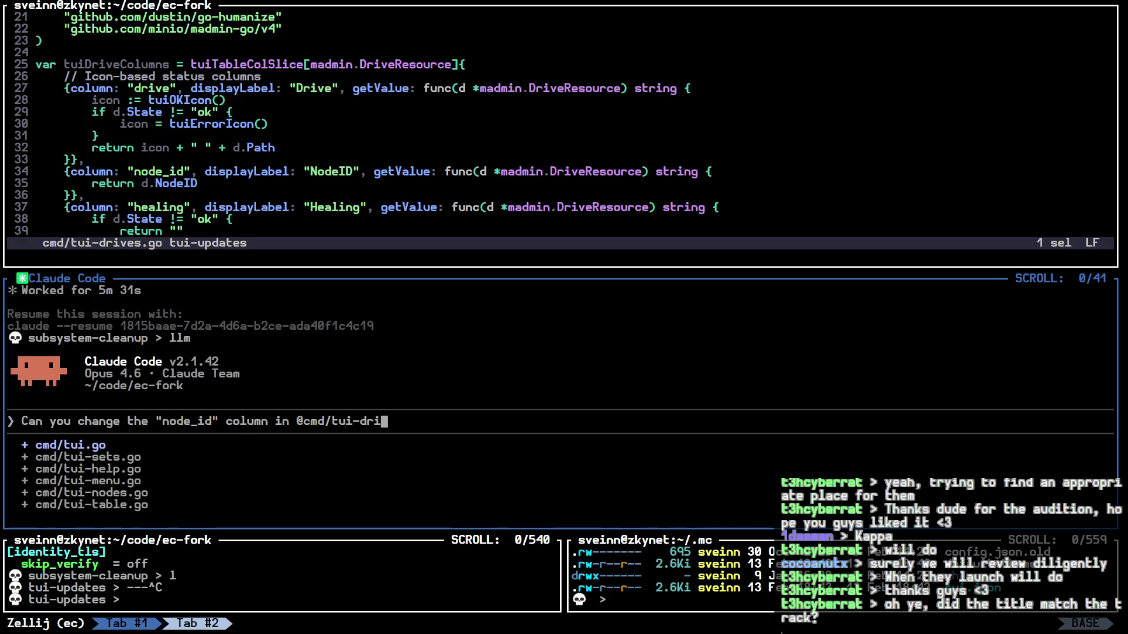
pyautogui.press('Tab')
pyautogui.write('to "host"')
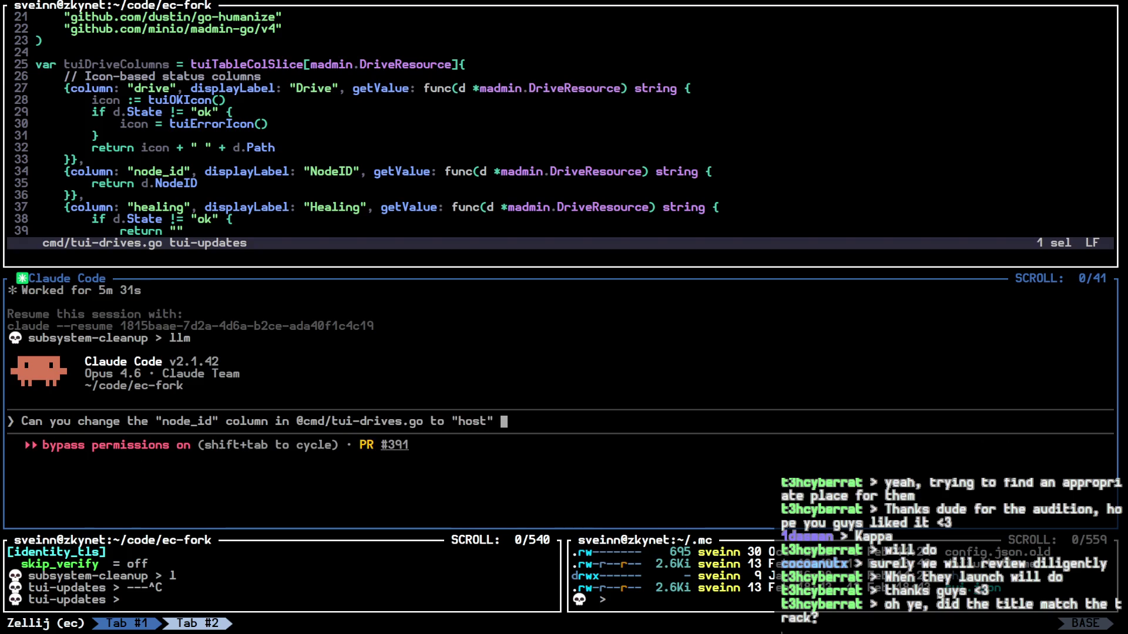
pyautogui.press('BackSpace')
pyautogui.write('. make sure to ')
pyautogui.write('change the de')
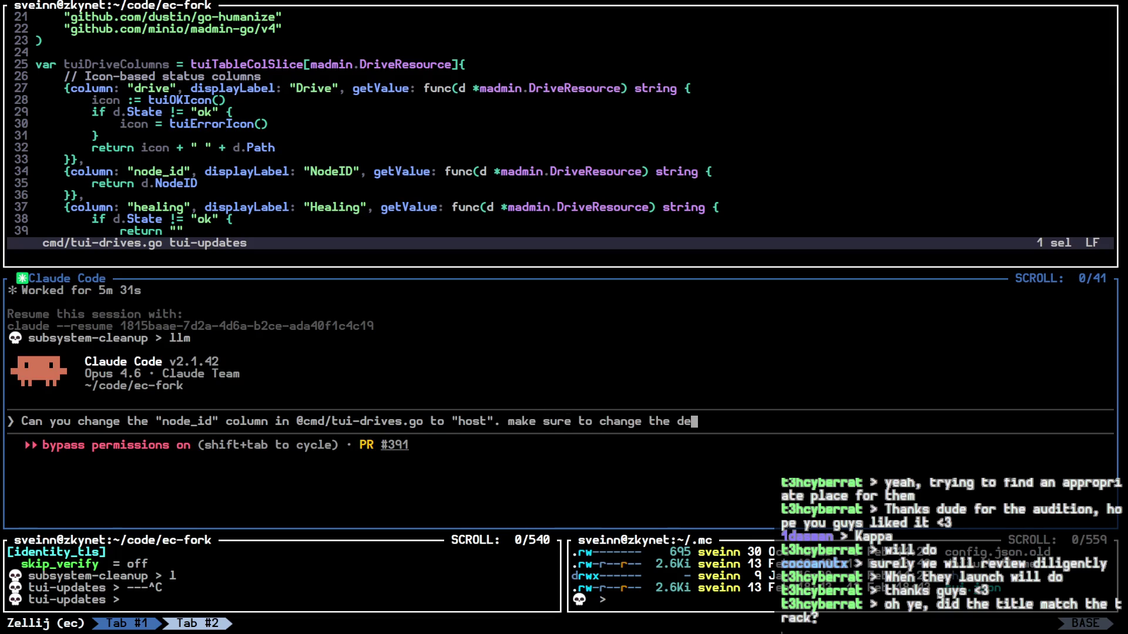
pyautogui.write('fault config as well')
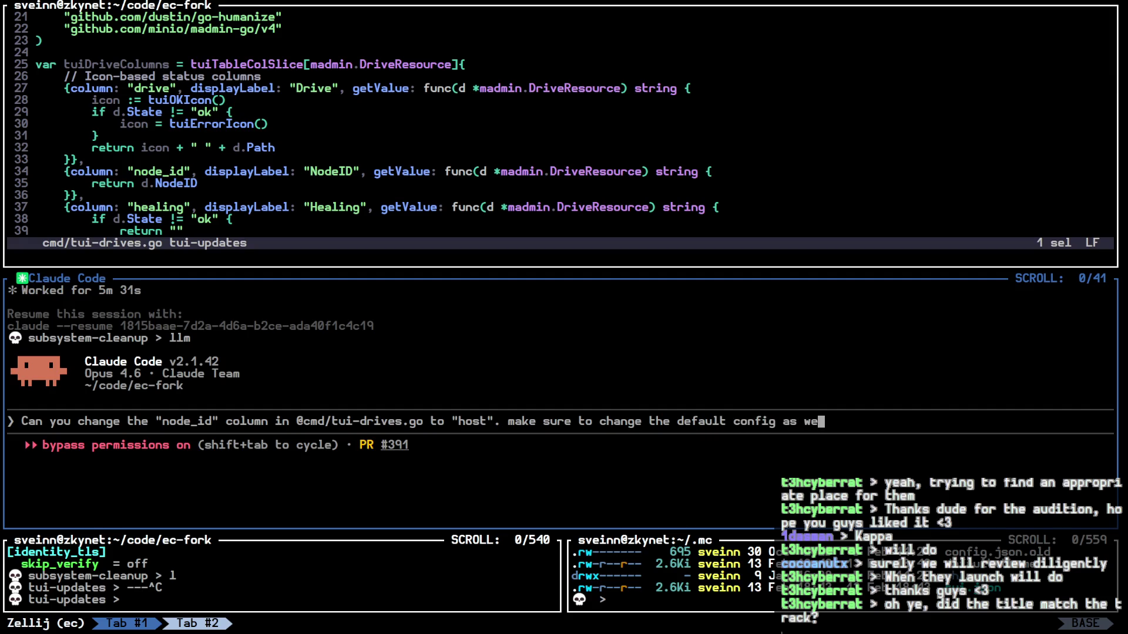
pyautogui.press('BackSpace')
pyautogui.press('BackSpace')
pyautogui.press('BackSpace')
pyautogui.press('BackSpace')
pyautogui.press('BackSpace')
pyautogui.press('BackSpace')
pyautogui.write('any relevant configurations')
pyautogui.press('Return')
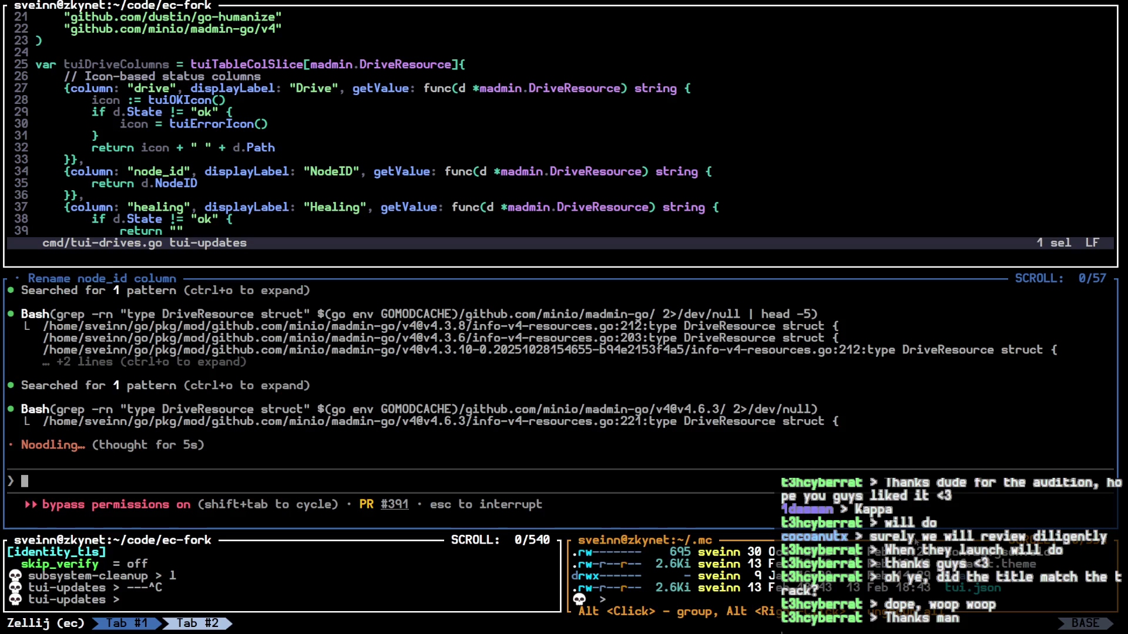
# Step: Interrupt Claude and clarify: rename only the "node_id" display label to "host", not the struct field
pyautogui.press('Escape')
pyautogui.write('clarification, I just want you to change the display name of that ')
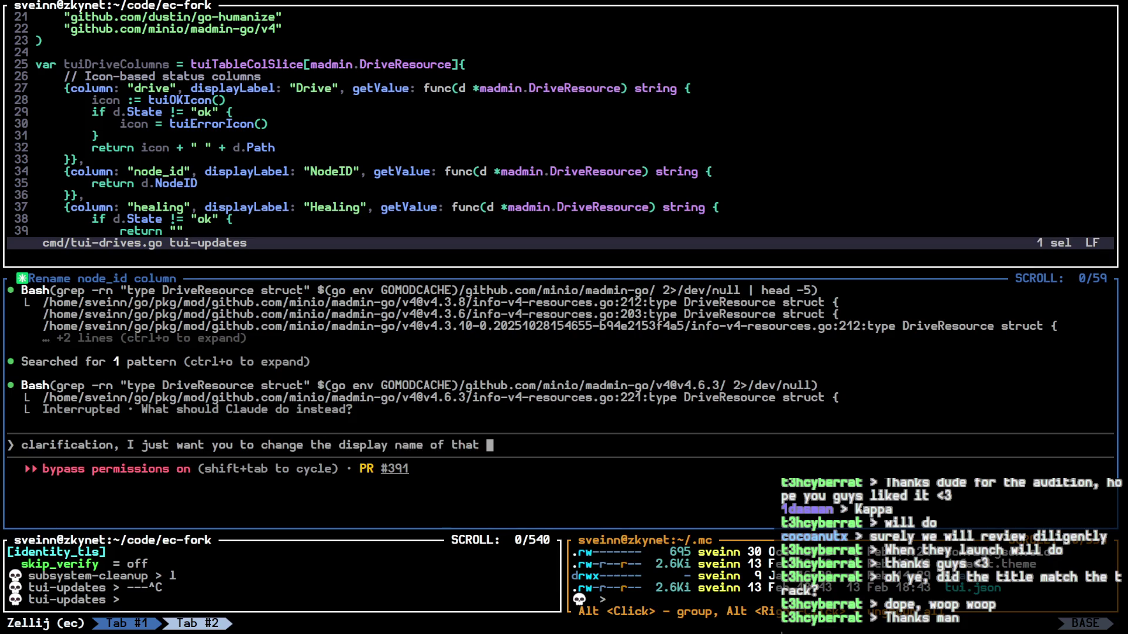
pyautogui.press('BackSpace')
pyautogui.press('BackSpace')
pyautogui.press('BackSpace')
pyautogui.press('BackSpace')
pyautogui.press('BackSpace')
pyautogui.write('"node')
pyautogui.write('_id" to "host')
pyautogui.write('" in the TUI ')
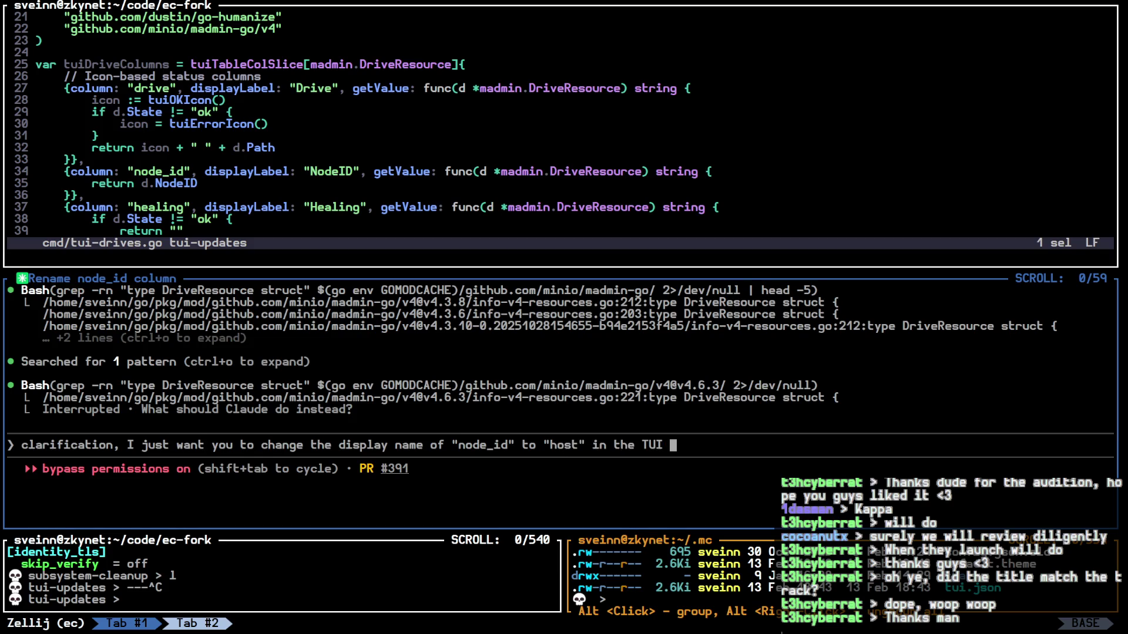
pyautogui.write('table, not the undrl')
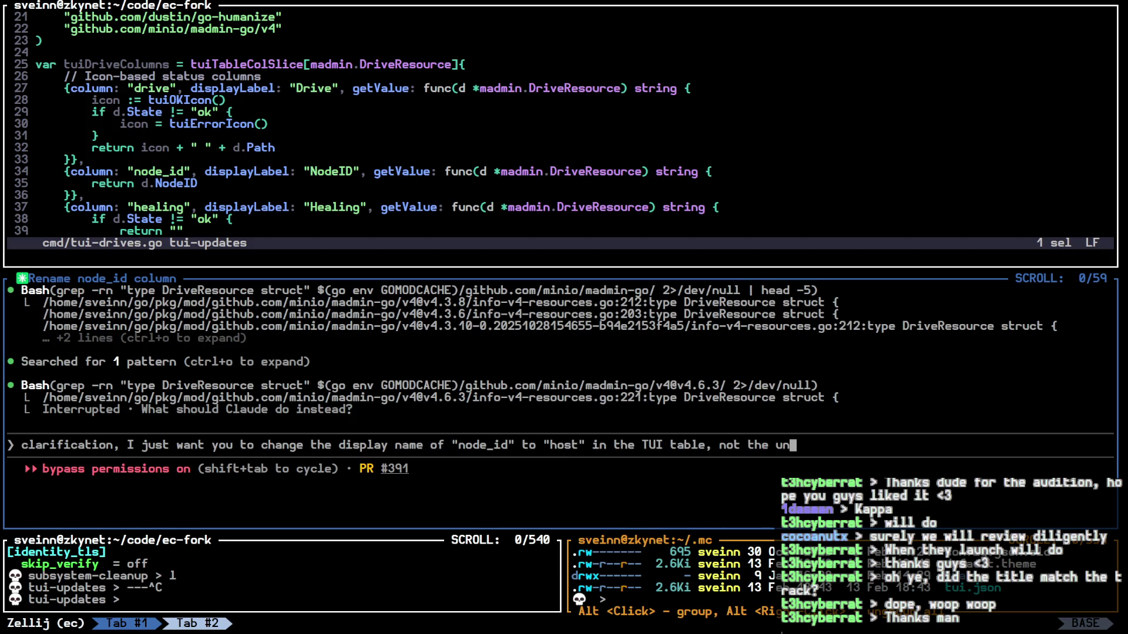
pyautogui.press('BackSpace')
pyautogui.press('BackSpace')
pyautogui.write('erlying ')
pyautogui.write('struc')
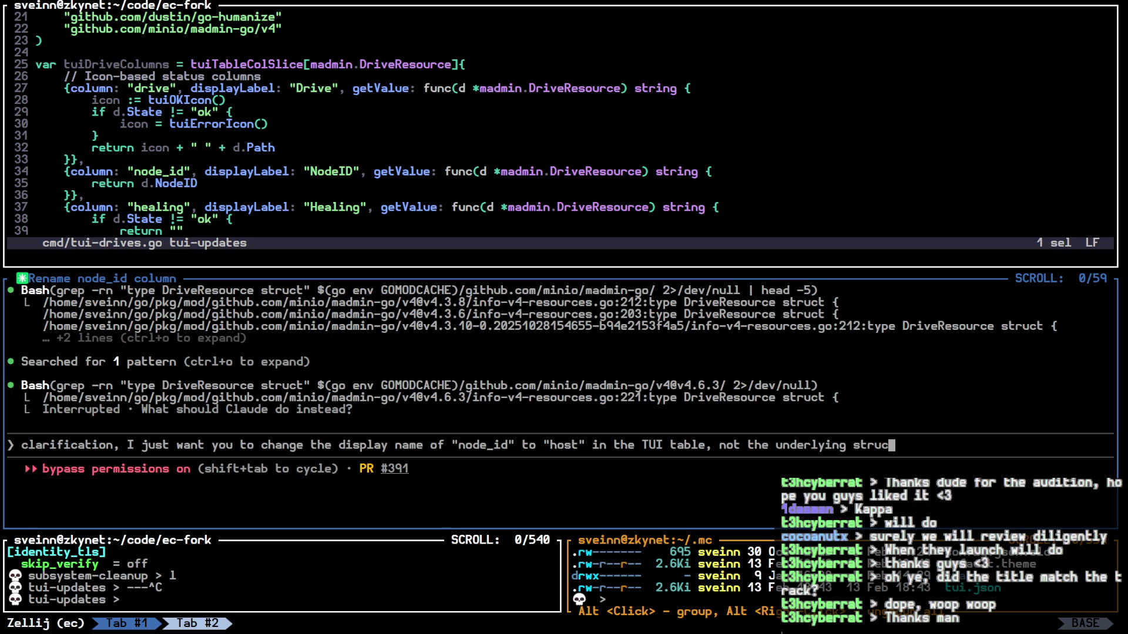
pyautogui.write('t field name')
pyautogui.press('Return')
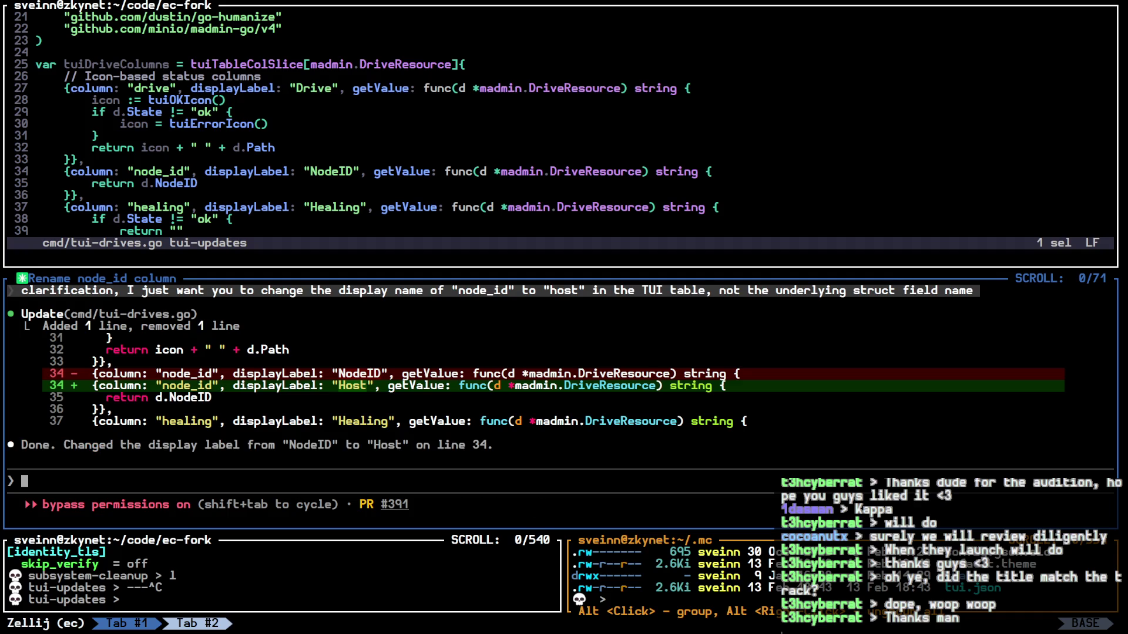
# Step: Ask Claude to review the TUI config and default configurations so they reflect the Host rename
pyautogui.write('can you review ')
pyautogui.write('the tui c')
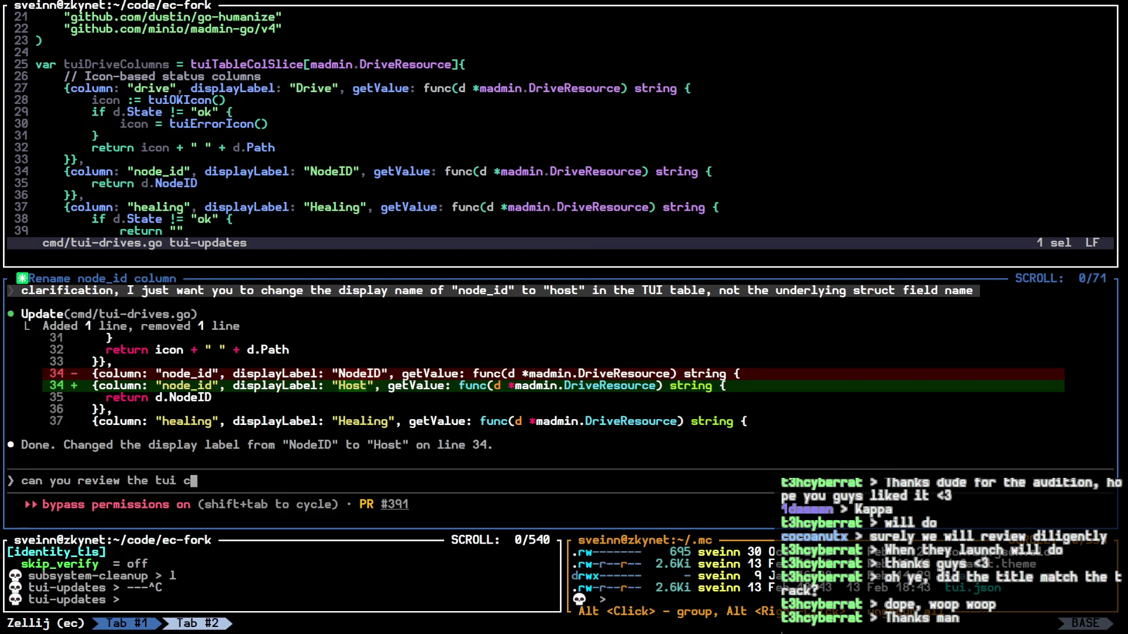
pyautogui.write('onfig and the defau')
pyautogui.write('lt configurat')
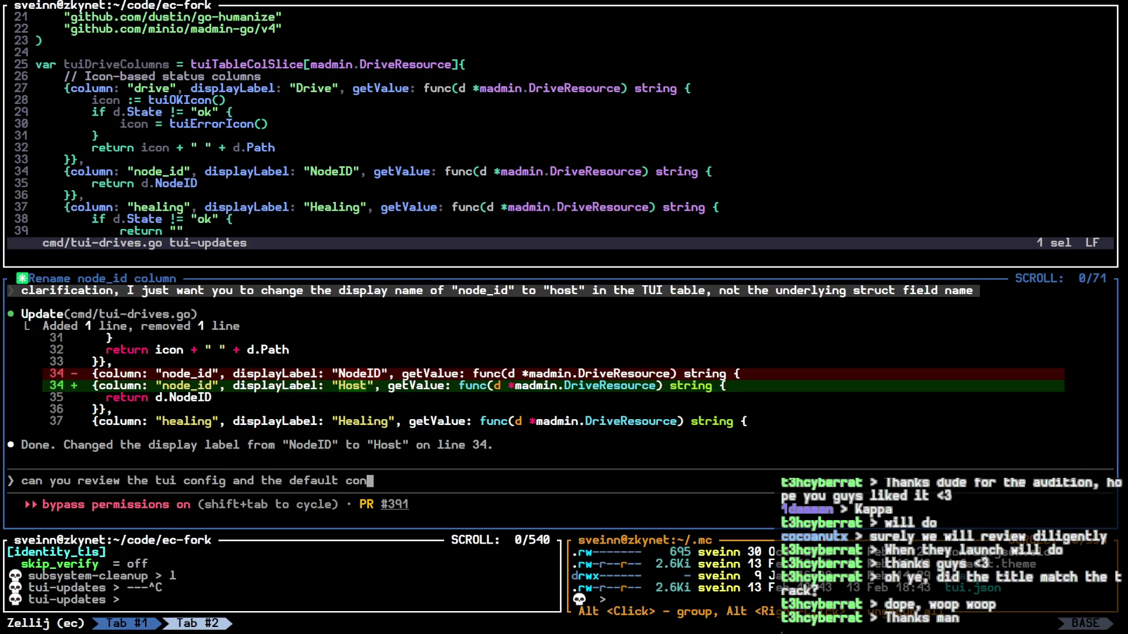
pyautogui.write('ions and make sure it')
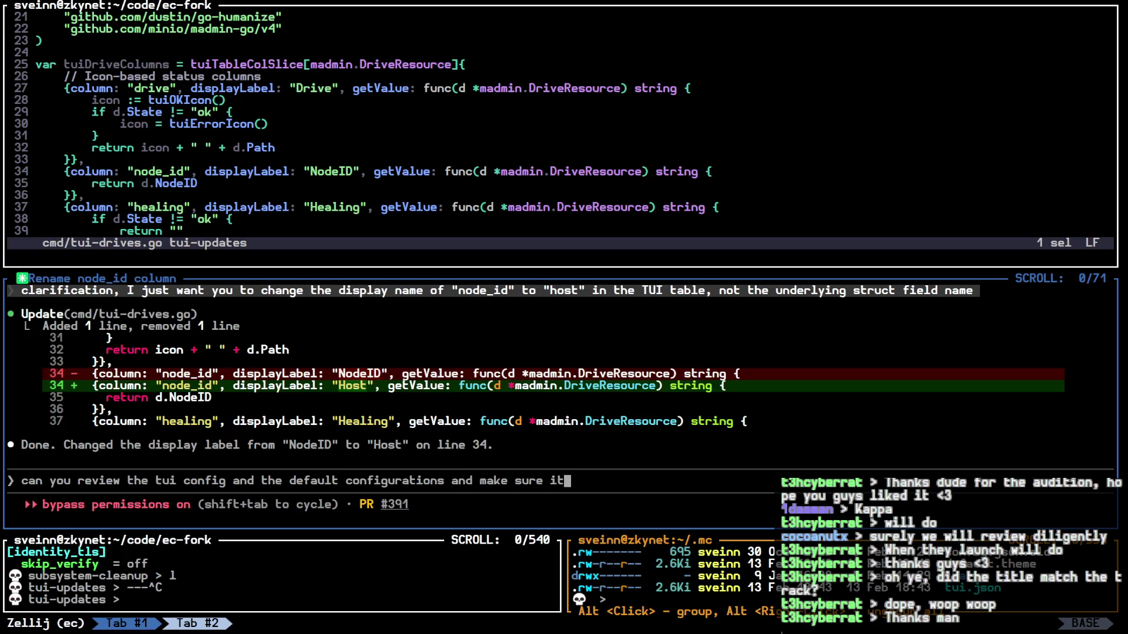
pyautogui.press('BackSpace')
pyautogui.press('BackSpace')
pyautogui.write('they reflect ht')
pyautogui.write('is change')
pyautogui.press('Return')
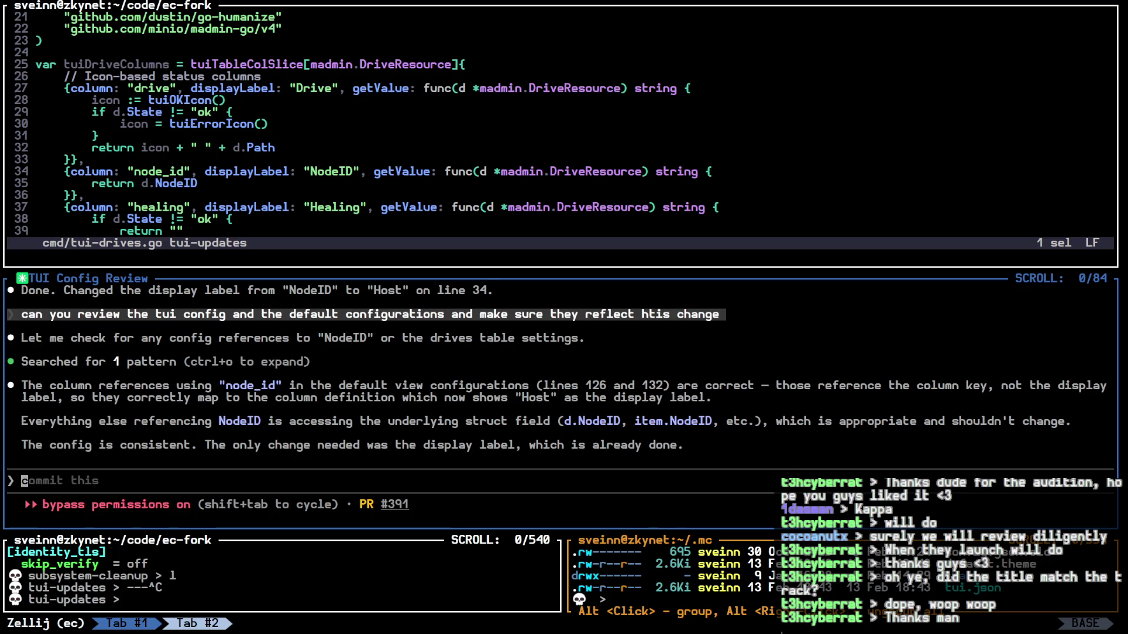
pyautogui.hotkey('alt', 'Up')
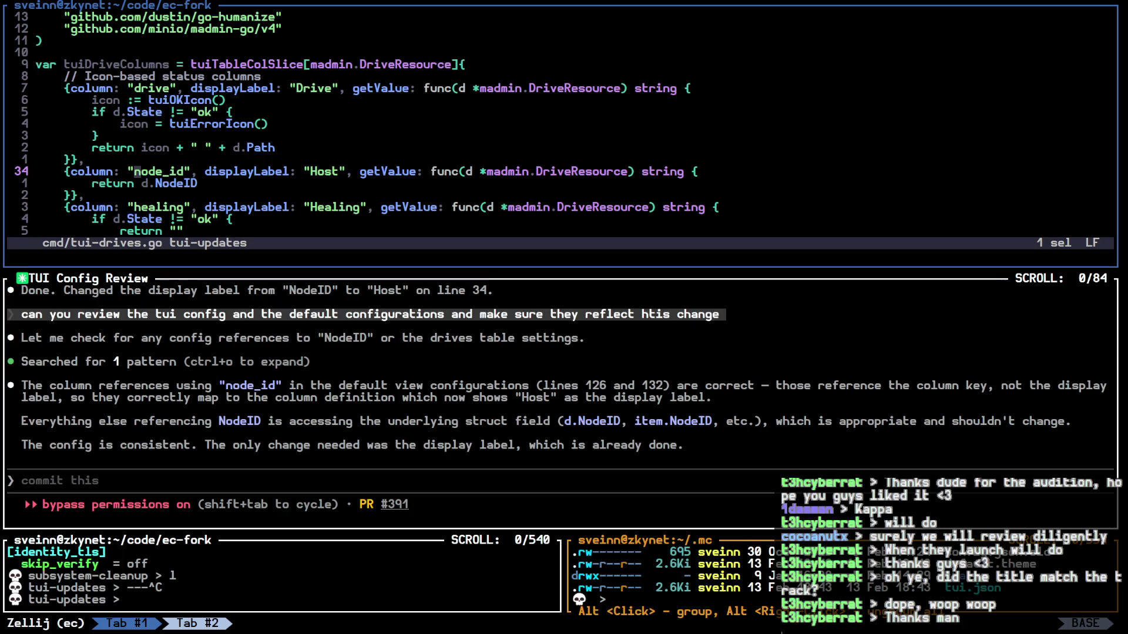
# Step: After checking the edited line, ask Claude to change the name in the configuration as well
pyautogui.hotkey('alt', 'Down')
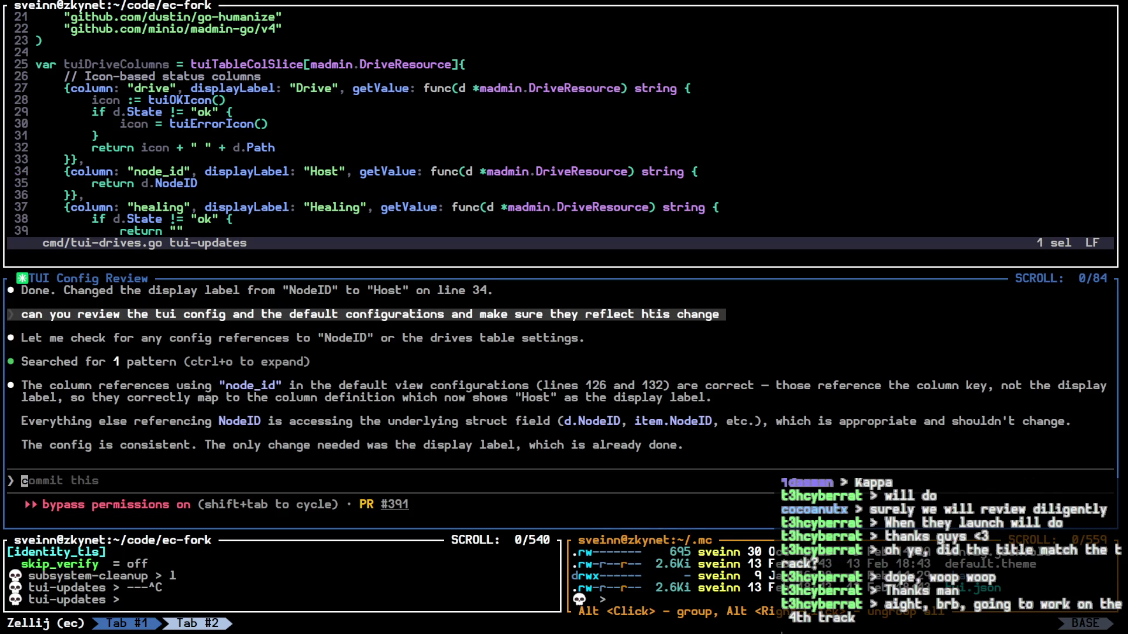
pyautogui.hotkey('alt', 'Up')
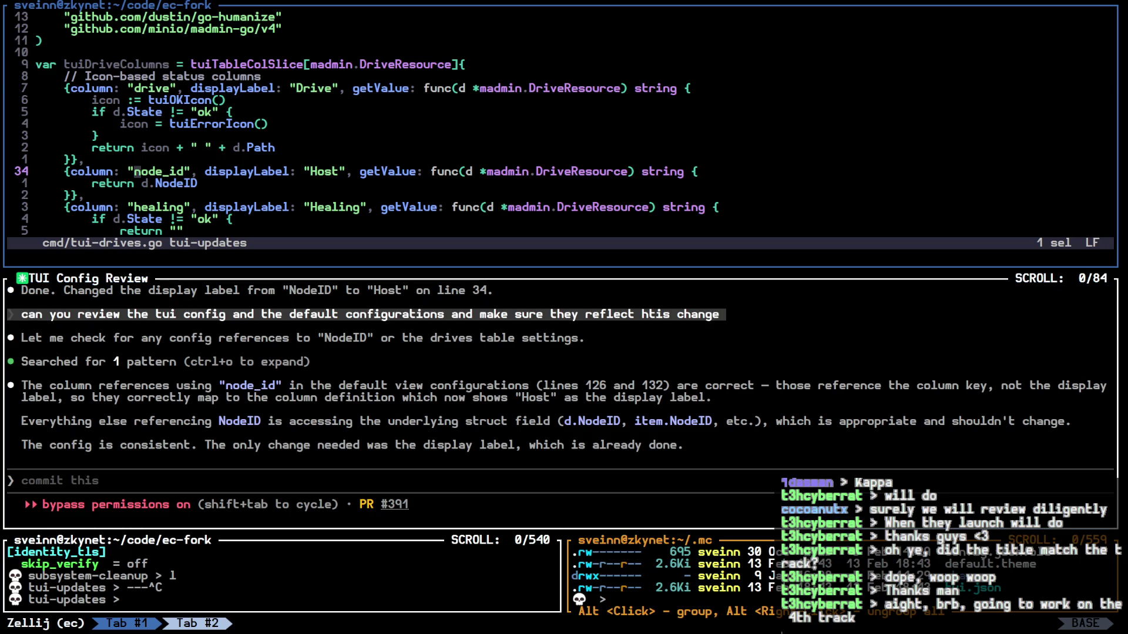
pyautogui.hotkey('alt', 'Down')
pyautogui.write('can y')
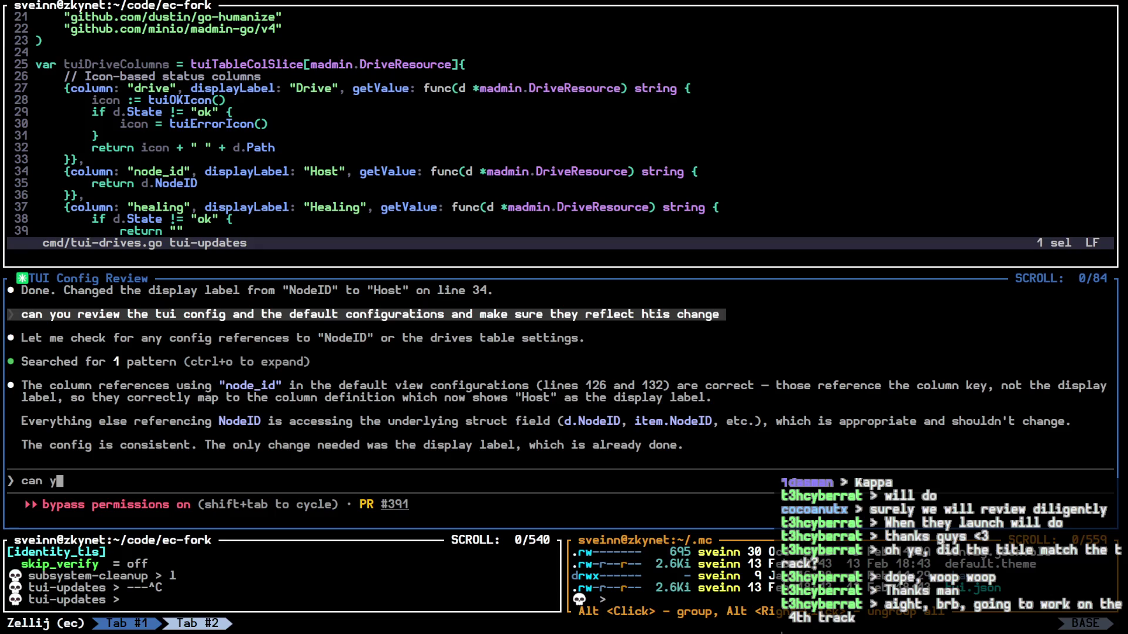
pyautogui.write('ou change the name in t')
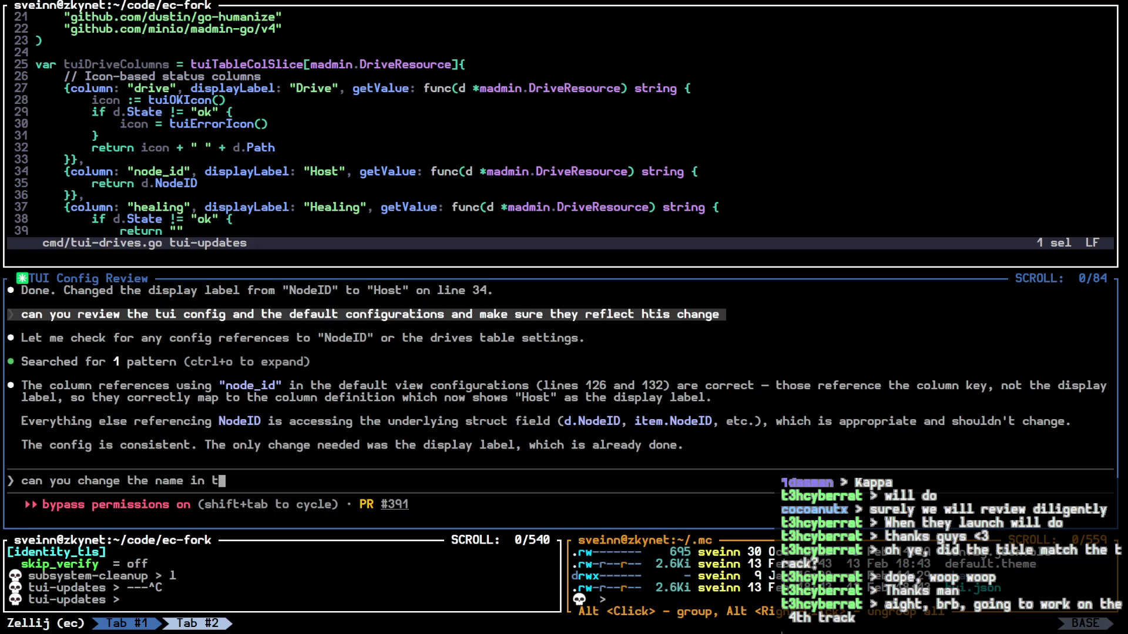
pyautogui.write('he configuration ass wel')
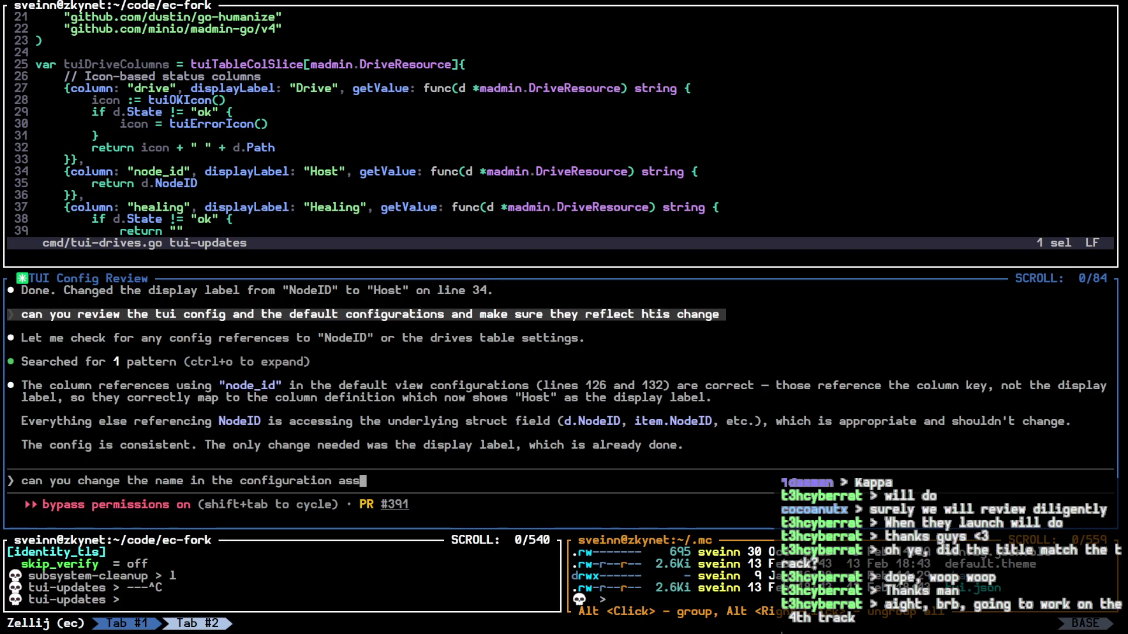
pyautogui.press('BackSpace')
pyautogui.press('BackSpace')
pyautogui.press('BackSpace')
pyautogui.write('well ?')
pyautogui.press('BackSpace')
pyautogui.press('Return')
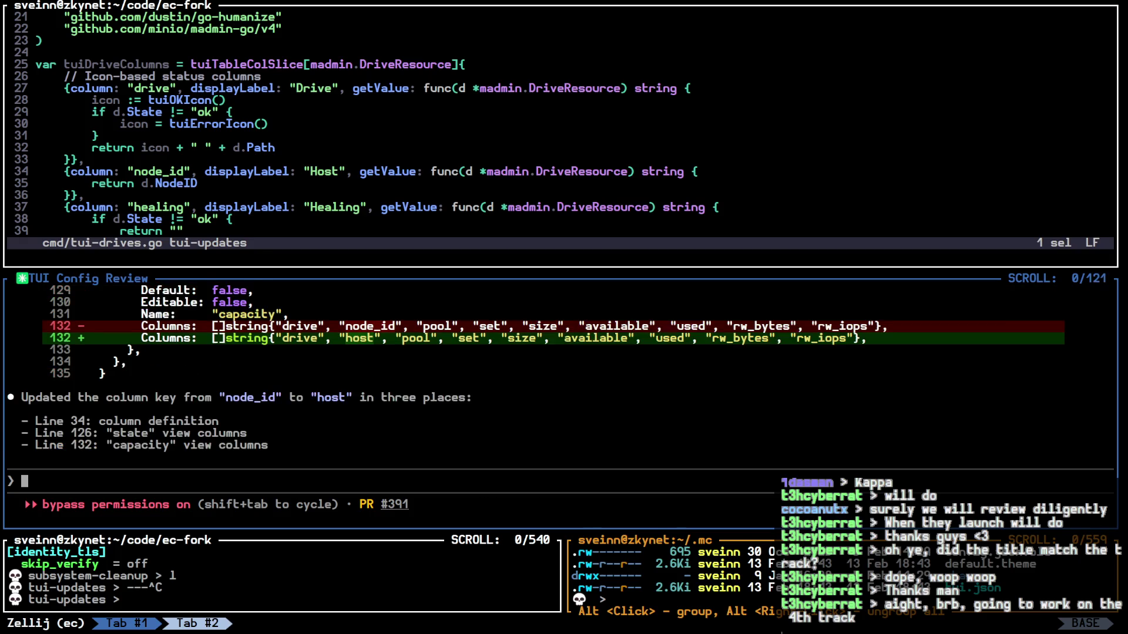
pyautogui.hotkey('alt', 'Down')
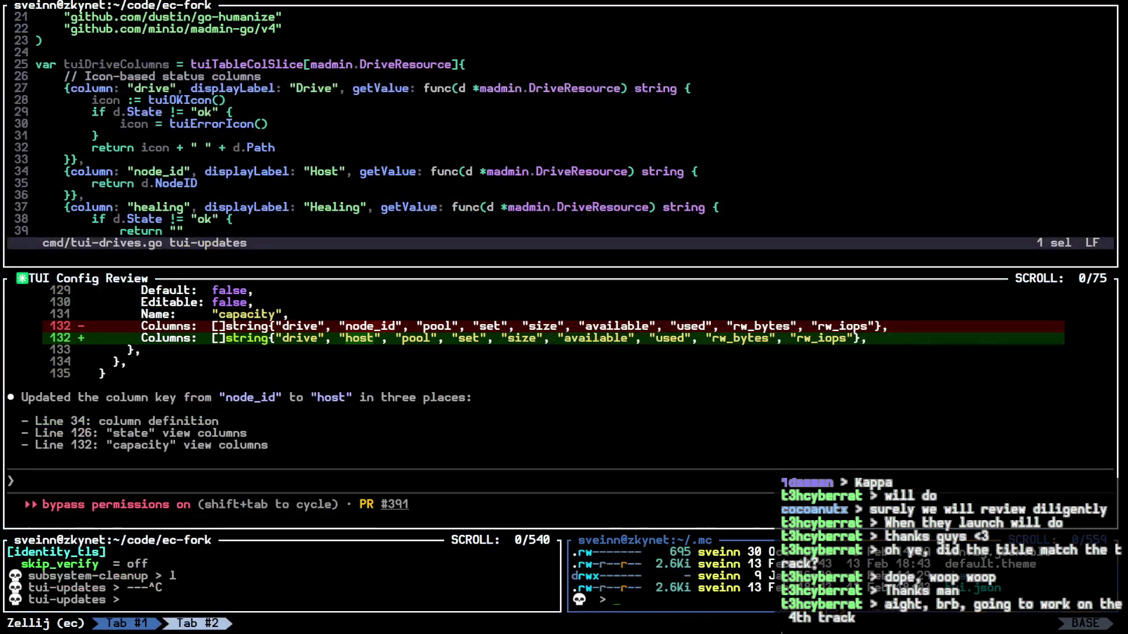
# Step: Delete the saved tui.json in the ~/.mc shell
pyautogui.hotkey('ctrl', 'c')
pyautogui.write('rm tui.json')
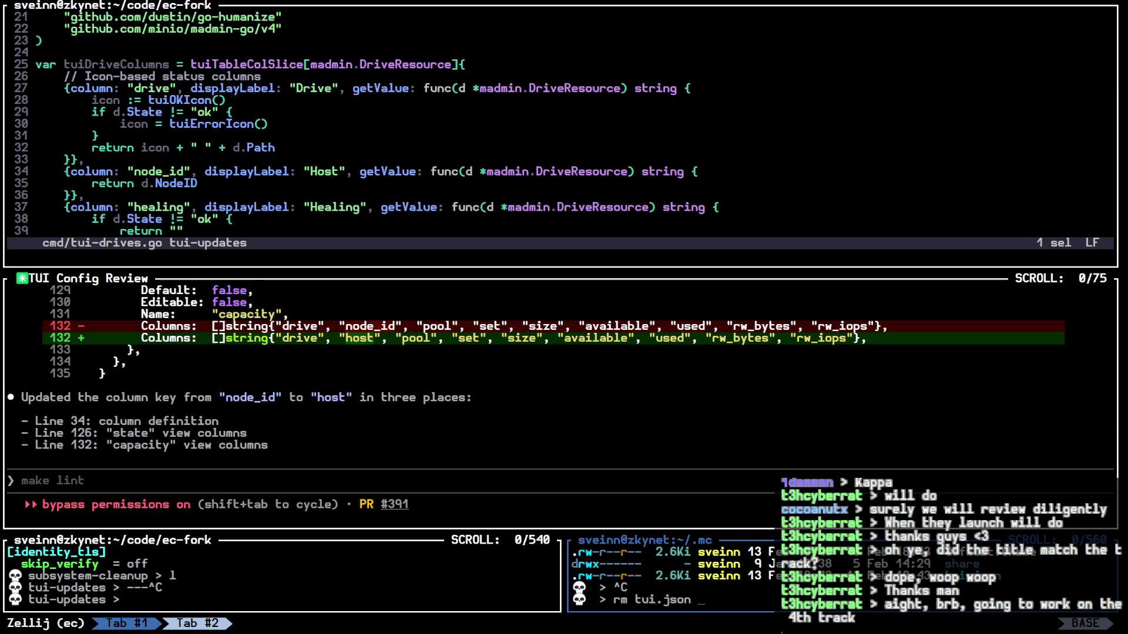
pyautogui.press('Return')
# Step: Run make all in the project shell, then make that terminal fullscreen with larger text
pyautogui.hotkey('alt', 'Left')
pyautogui.write('m')
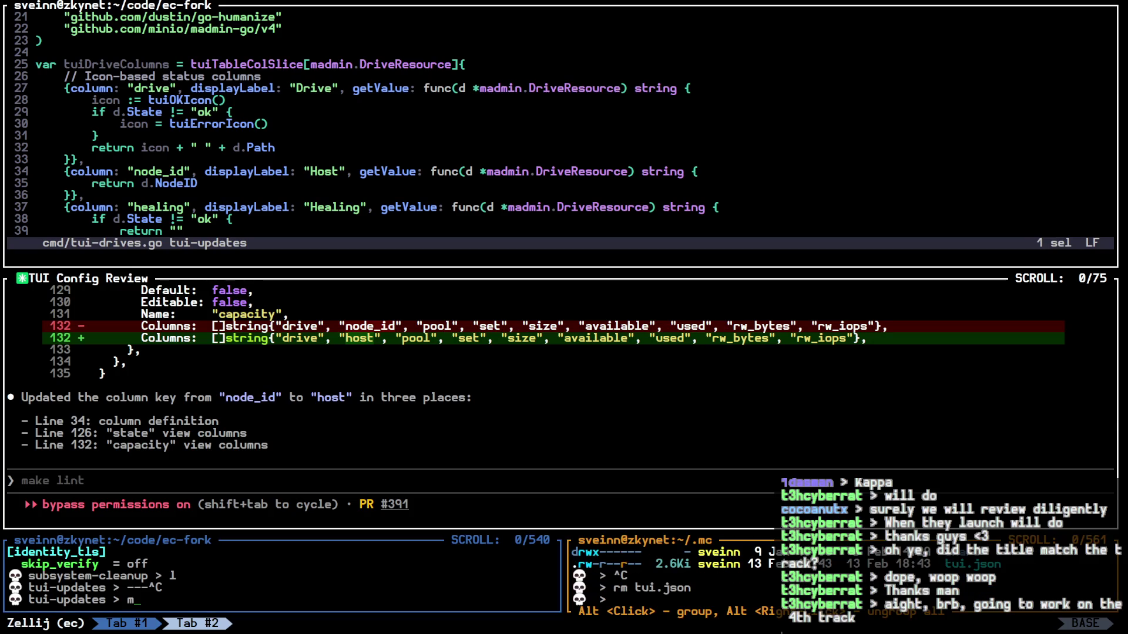
pyautogui.write('ake all')
pyautogui.press('Return')
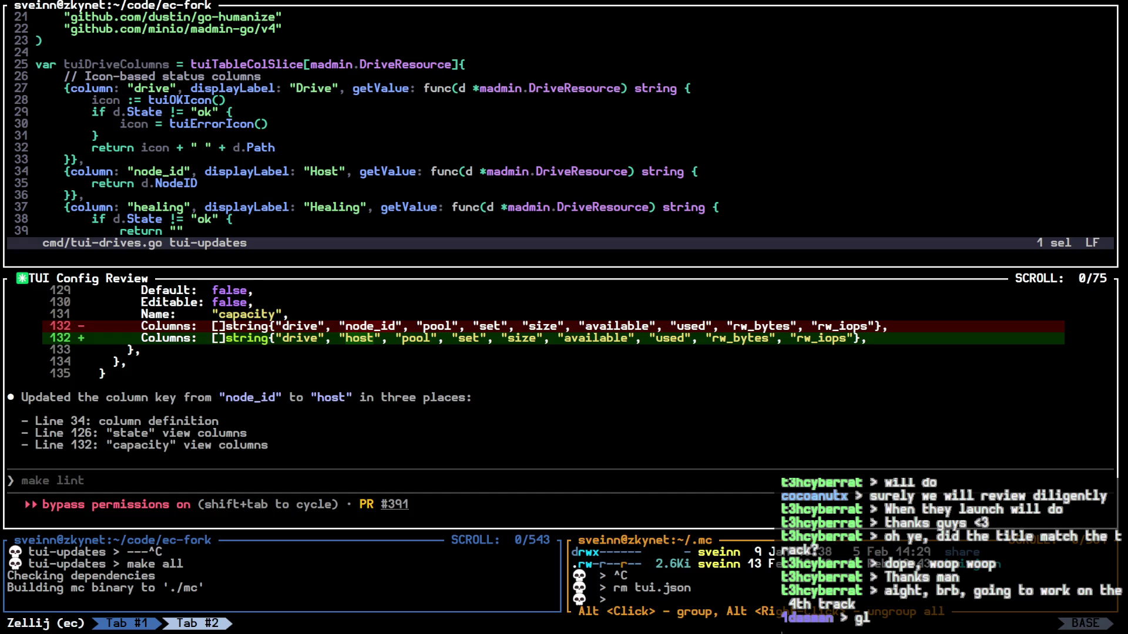
pyautogui.hotkey('ctrl', 'p')
pyautogui.press('f')
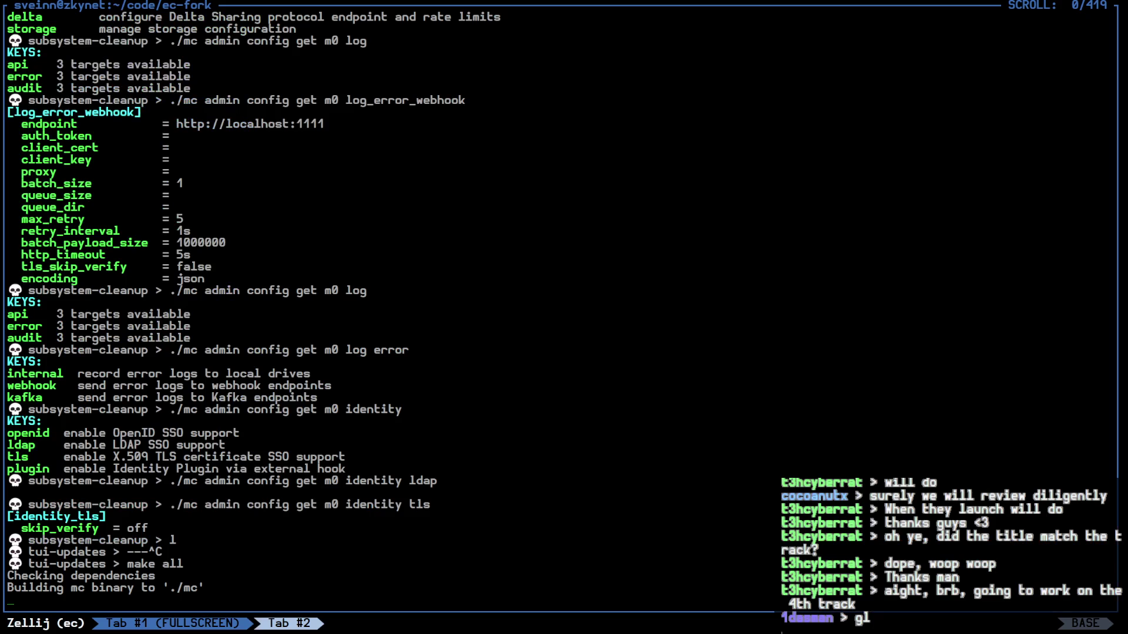
pyautogui.hotkey('ctrl', '+')
pyautogui.hotkey('ctrl', '+')
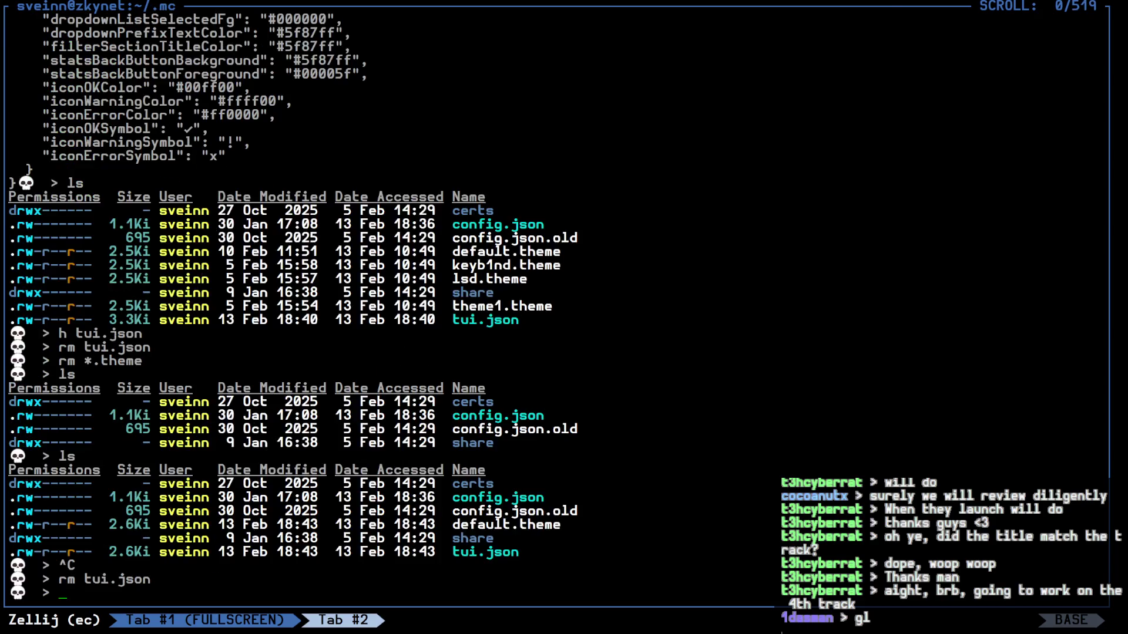
# Step: Launch ./mc console and browse the m0 node's drives list to check the Host column
pyautogui.write('./mc console')
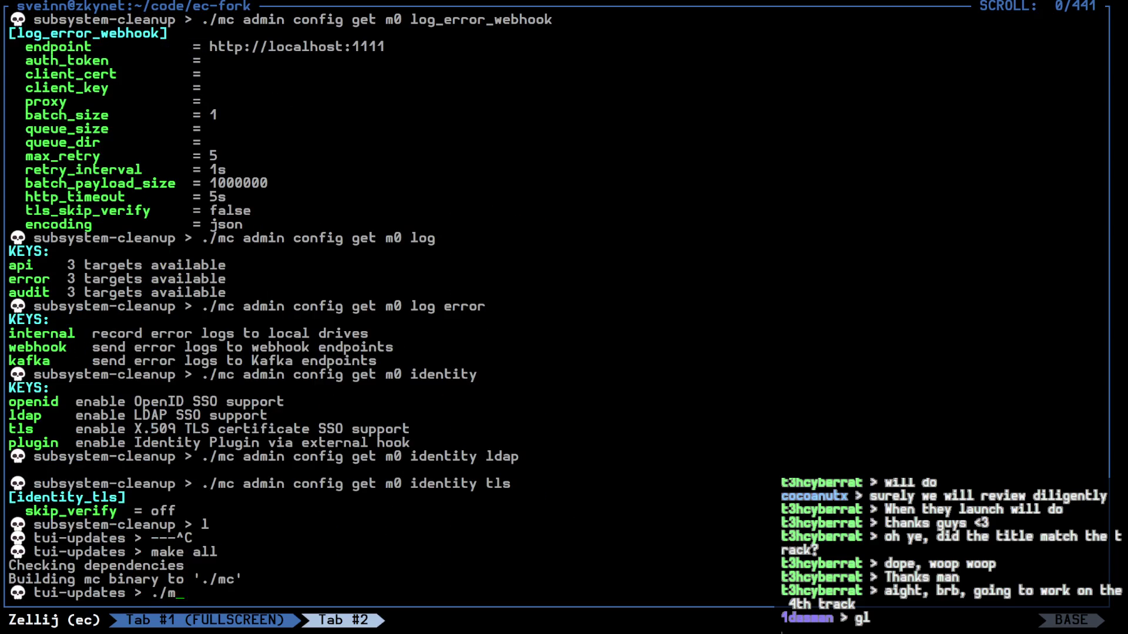
pyautogui.press('Return')
pyautogui.press('Down')
pyautogui.press('Down')
pyautogui.press('Return')
pyautogui.press('Return')
pyautogui.press('Down')
pyautogui.press('Down')
pyautogui.press('Down')
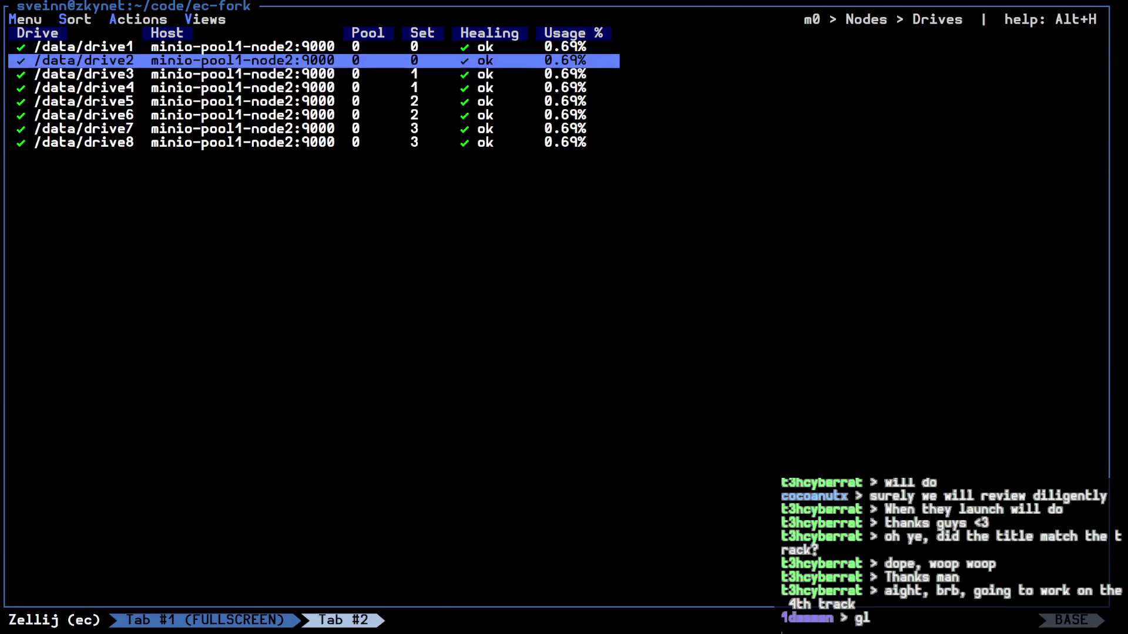
pyautogui.press('Up')
pyautogui.press('Up')
pyautogui.press('Up')
pyautogui.press('Up')
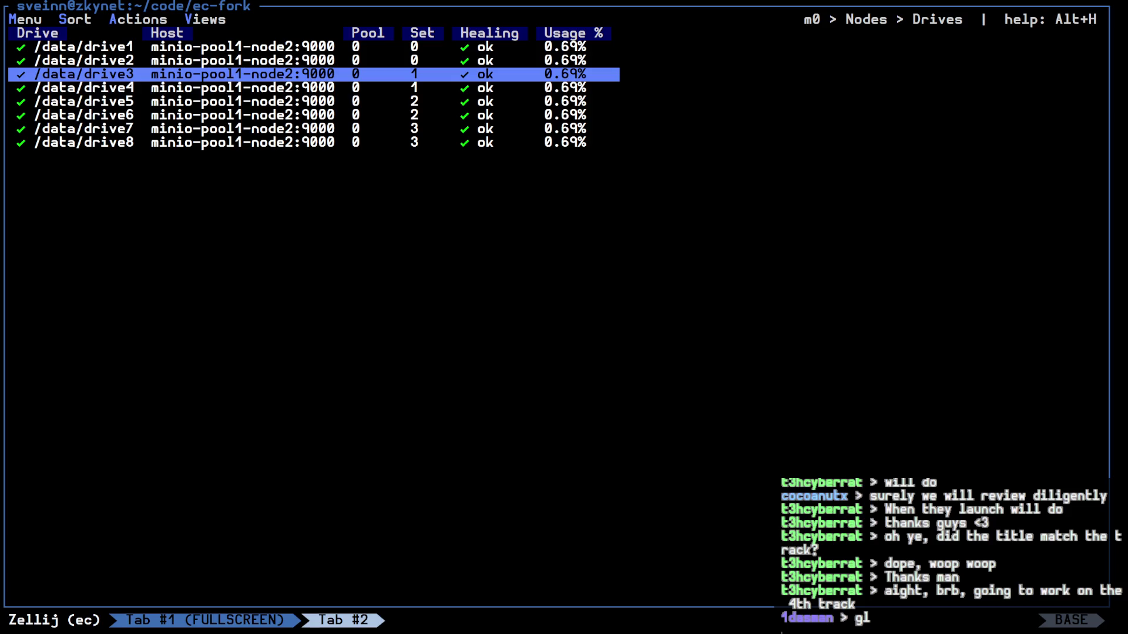
pyautogui.press('Up')
pyautogui.press('Up')
pyautogui.press('Down')
pyautogui.press('Down')
pyautogui.press('Down')
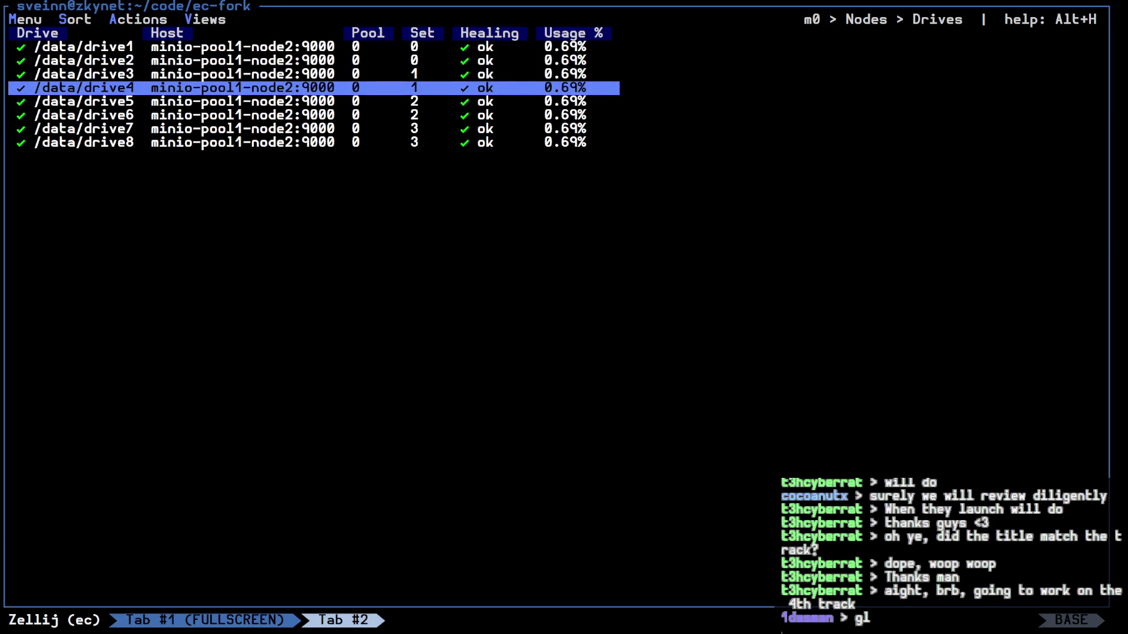
# Step: Exit fullscreen and ask Claude to put host in front of drive in the default views' table order
pyautogui.hotkey('ctrl', 'p')
pyautogui.press('f')
pyautogui.hotkey('alt', 'Up')
pyautogui.write('Can we put host infront of drive in the table order for the default views')
# Step: Correct the request to say "drive views" and send it to Claude
pyautogui.press('BackSpace')
pyautogui.press('BackSpace')
pyautogui.press('BackSpace')
pyautogui.write('rive views')
pyautogui.press('Return')
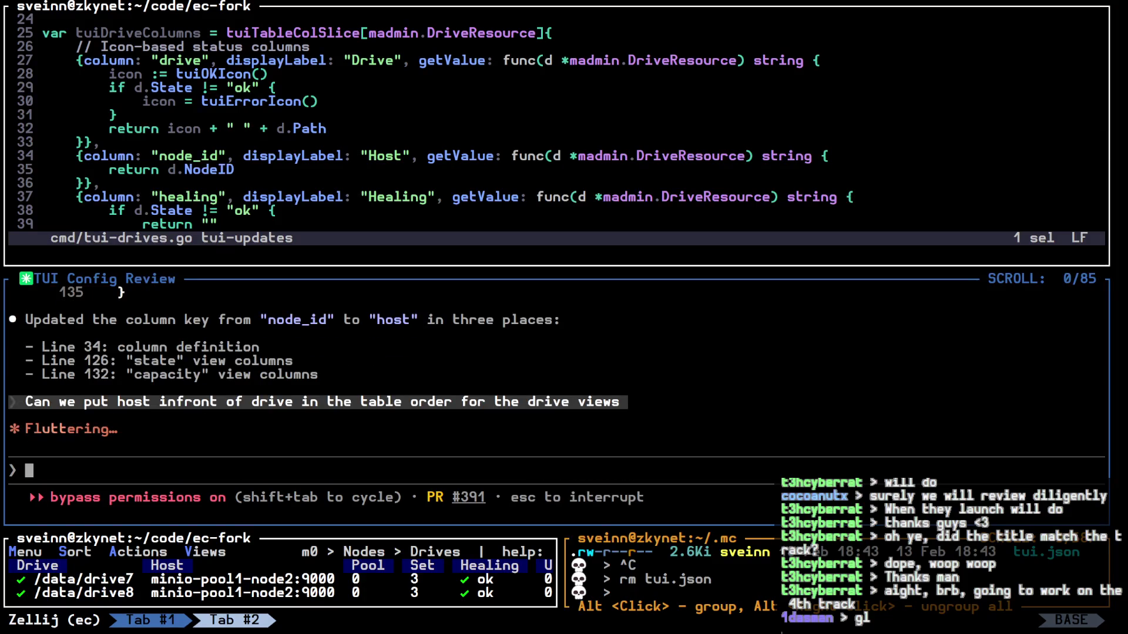
# Step: Fullscreen the drives console, browse the drive rows down to drive5, and quit it
pyautogui.hotkey('alt', 'Down')
pyautogui.hotkey('ctrl', 'p')
pyautogui.press('f')
pyautogui.press('Down')
pyautogui.press('Down')
pyautogui.press('Up')
pyautogui.press('Up')
pyautogui.press('Up')
pyautogui.press('Down')
pyautogui.press('Down')
pyautogui.press('Down')
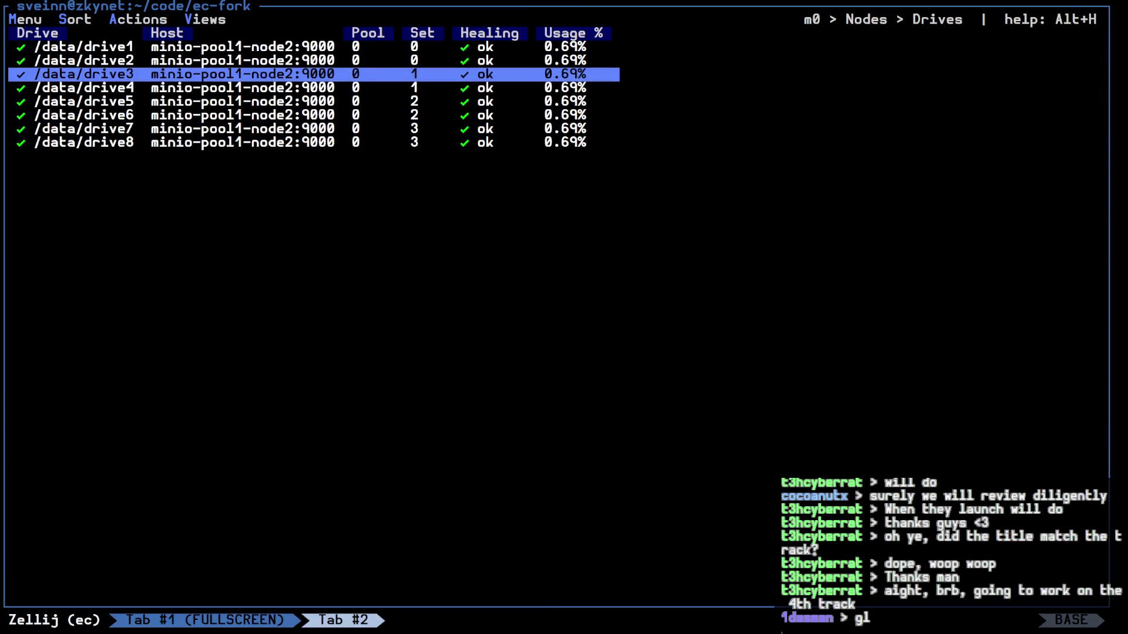
pyautogui.press('Up')
pyautogui.press('Up')
pyautogui.press('Up')
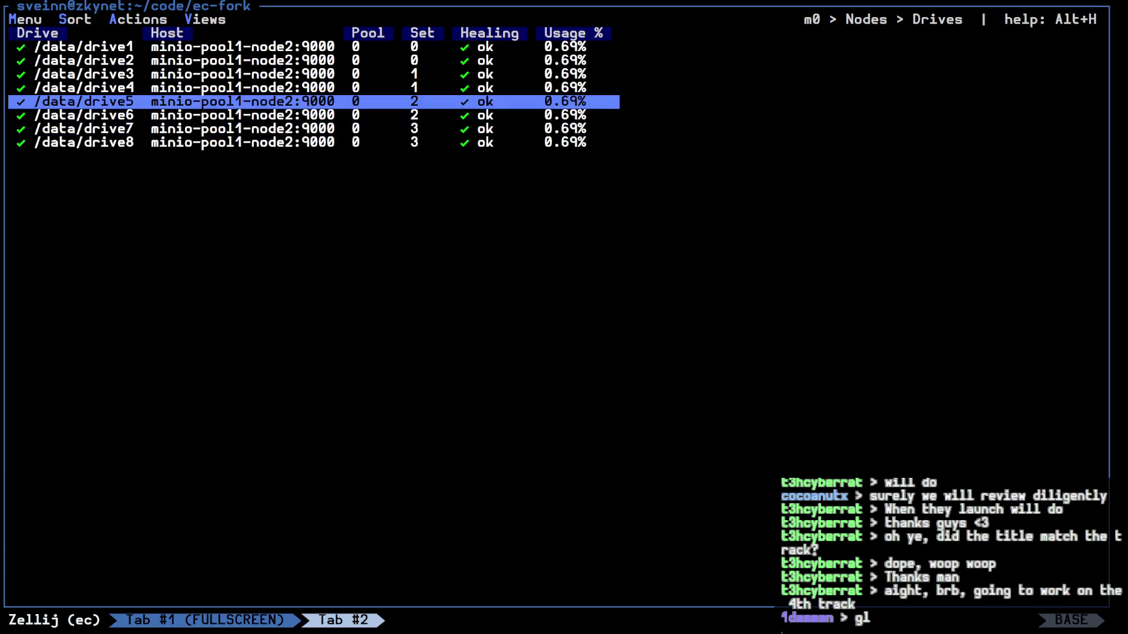
pyautogui.press('Down')
pyautogui.press('Down')
pyautogui.press('Down')
pyautogui.press('q')
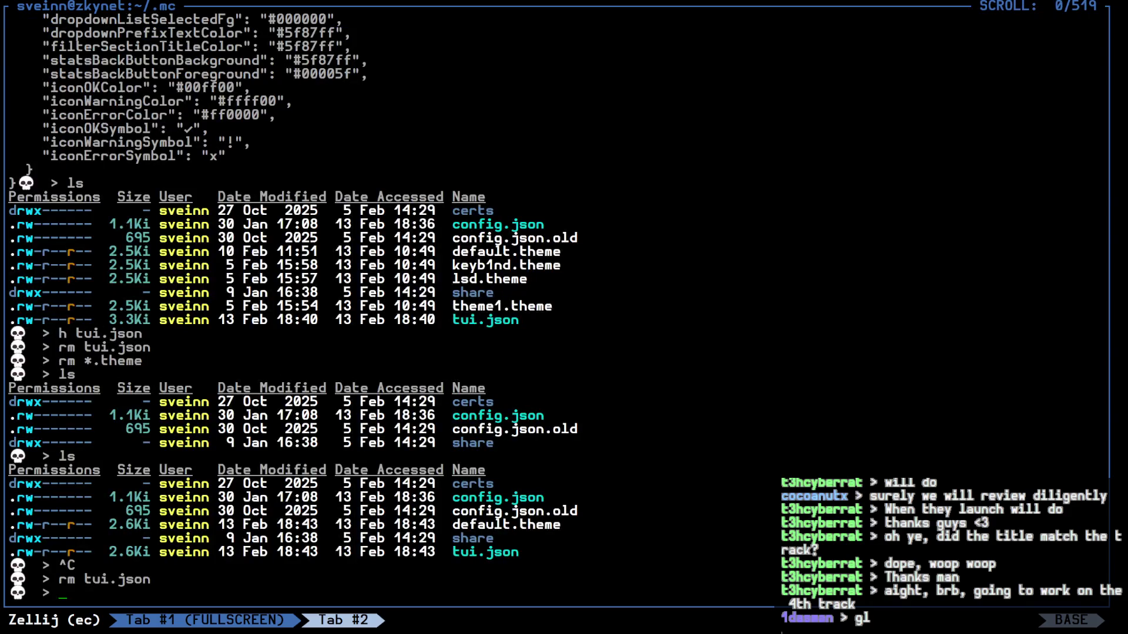
# Step: Rerun make all from the ec-fork shell to rebuild the mc binary
pyautogui.hotkey('alt', 'Right')
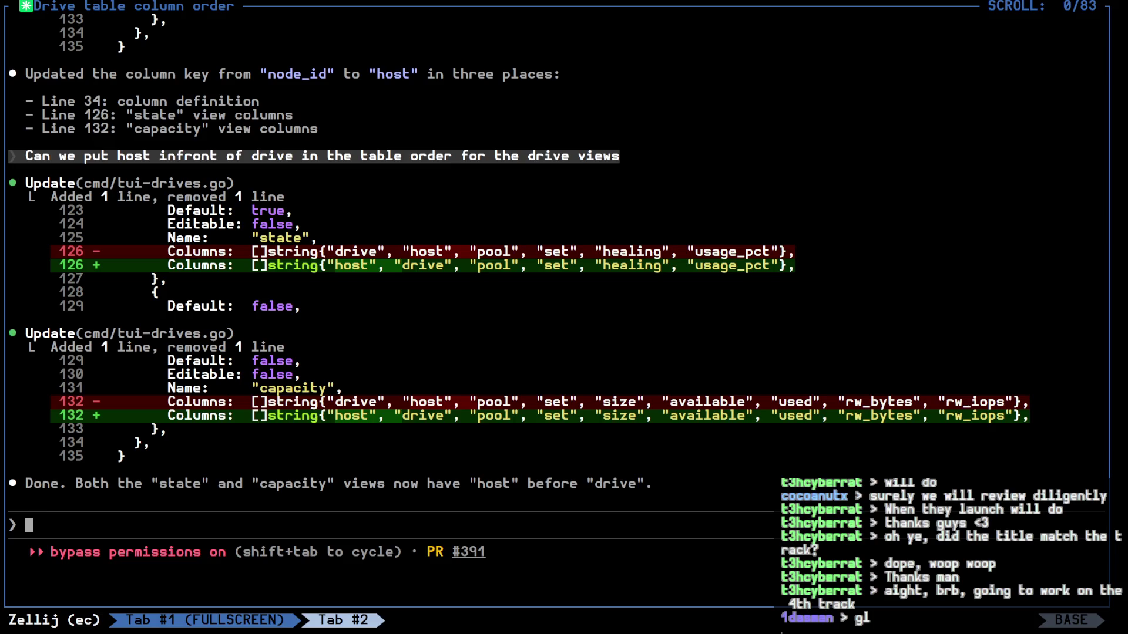
pyautogui.hotkey('alt', 'Left')
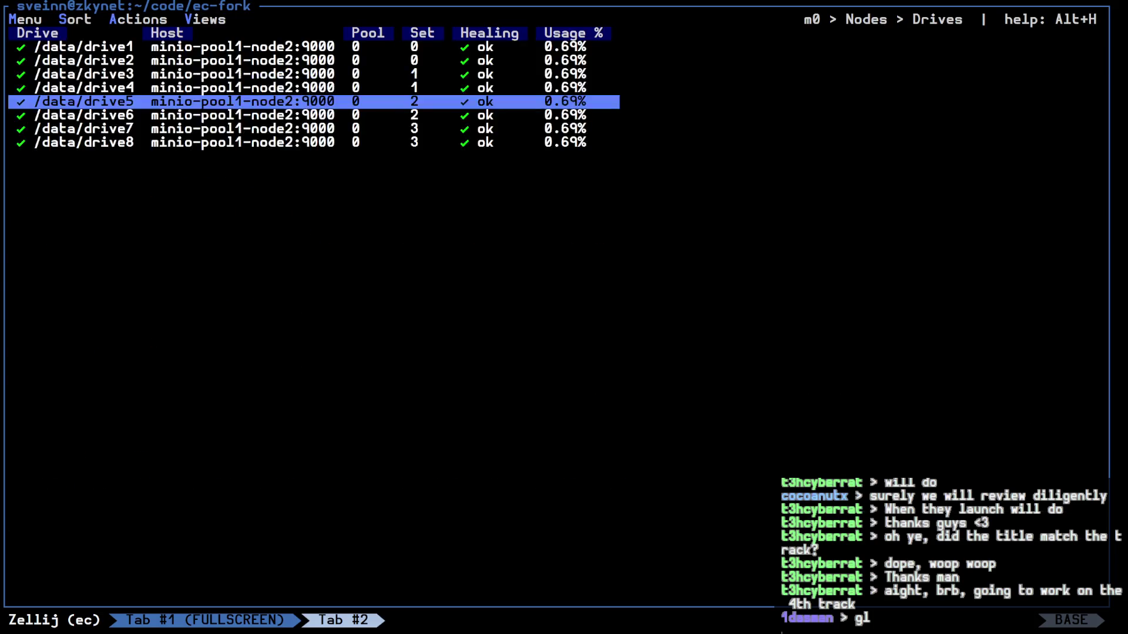
pyautogui.press('Up')
pyautogui.press('Up')
pyautogui.press('Return')
pyautogui.hotkey('alt', 'Left')
# Step: Delete tui.json in the ~/.mc shell
pyautogui.write('rm u')
pyautogui.press('BackSpace')
pyautogui.write('tui.json')
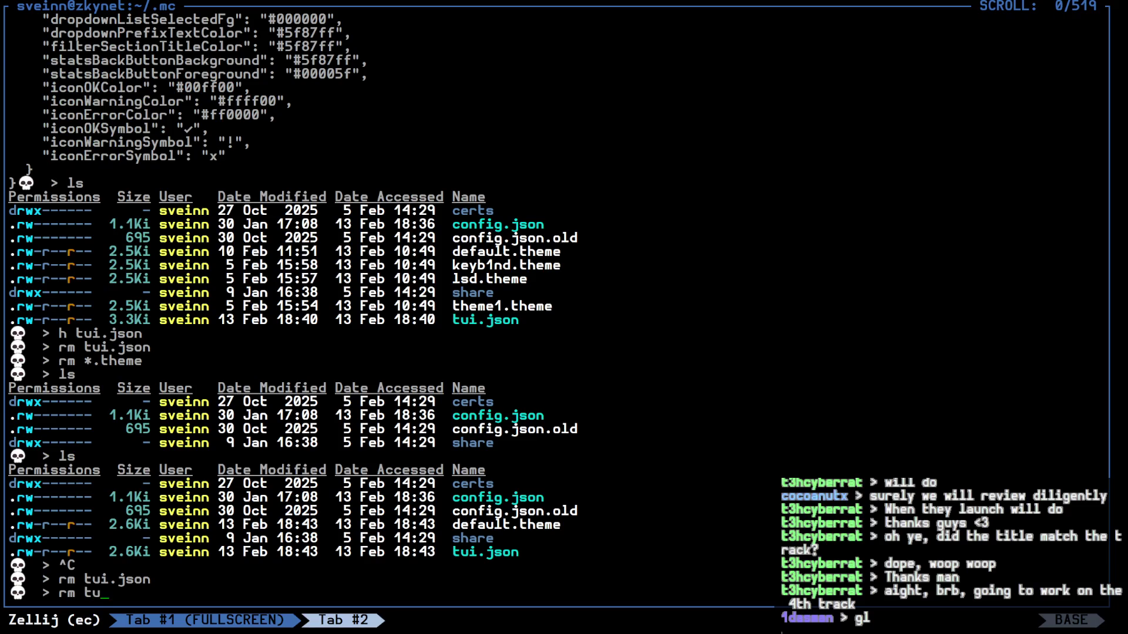
pyautogui.press('Return')
# Step: Relaunch ./mc console and browse the m0 drives table, confirming Host now precedes Drive
pyautogui.hotkey('alt', 'Right')
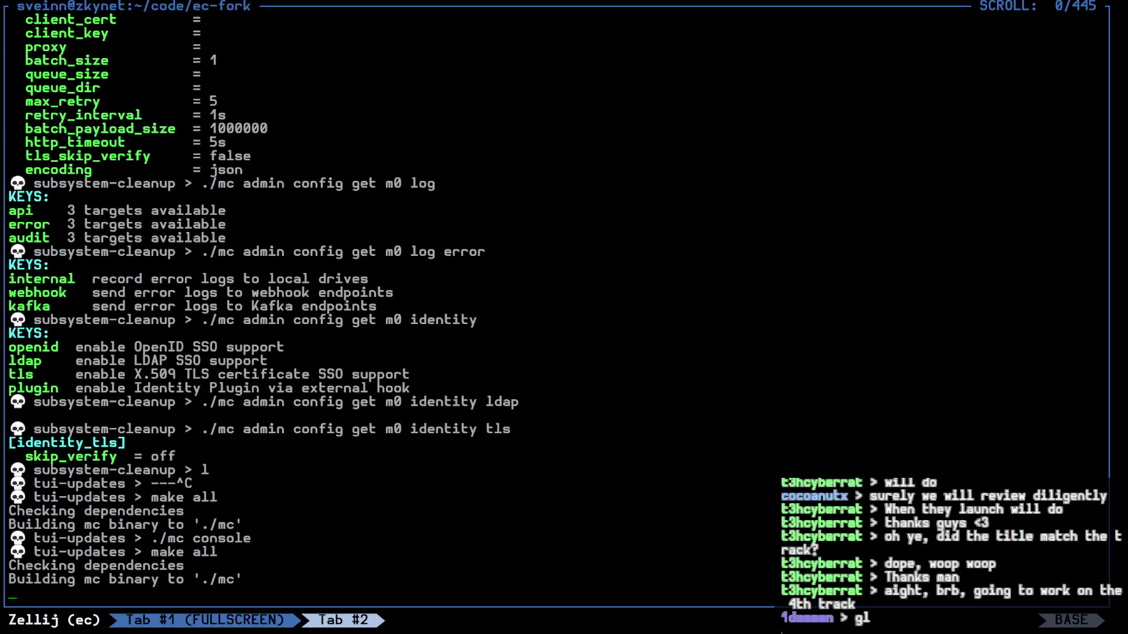
pyautogui.write('./mc console')
pyautogui.press('Return')
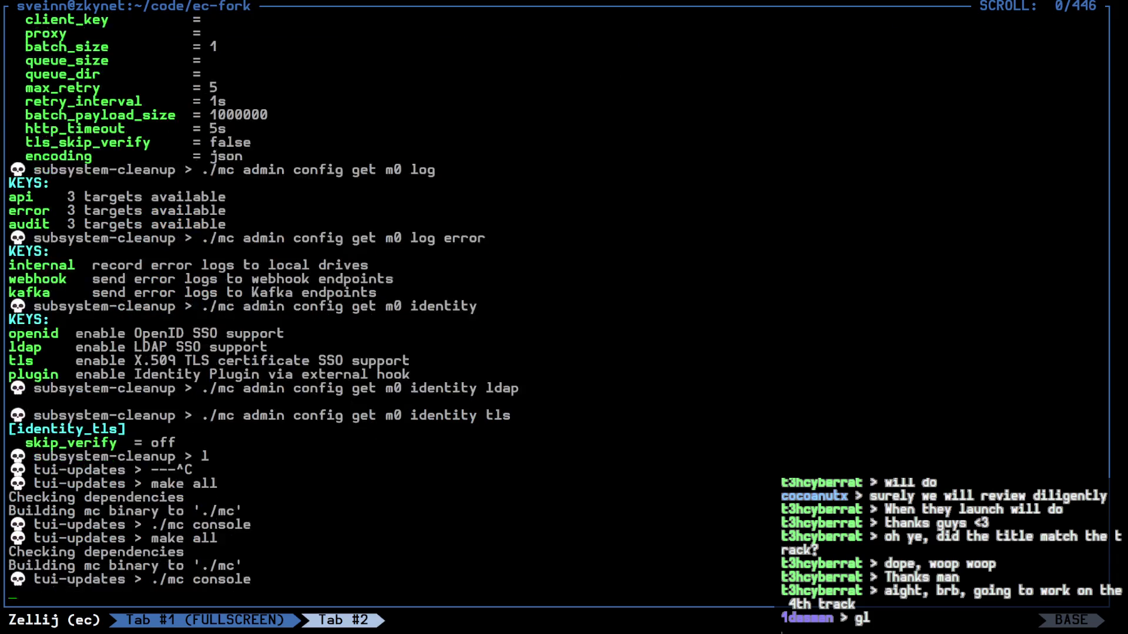
pyautogui.press('Down')
pyautogui.press('Down')
pyautogui.press('Return')
pyautogui.press('Down')
pyautogui.press('Down')
pyautogui.press('Down')
pyautogui.press('Down')
pyautogui.press('Down')
pyautogui.press('Down')
pyautogui.press('Up')
pyautogui.press('Down')
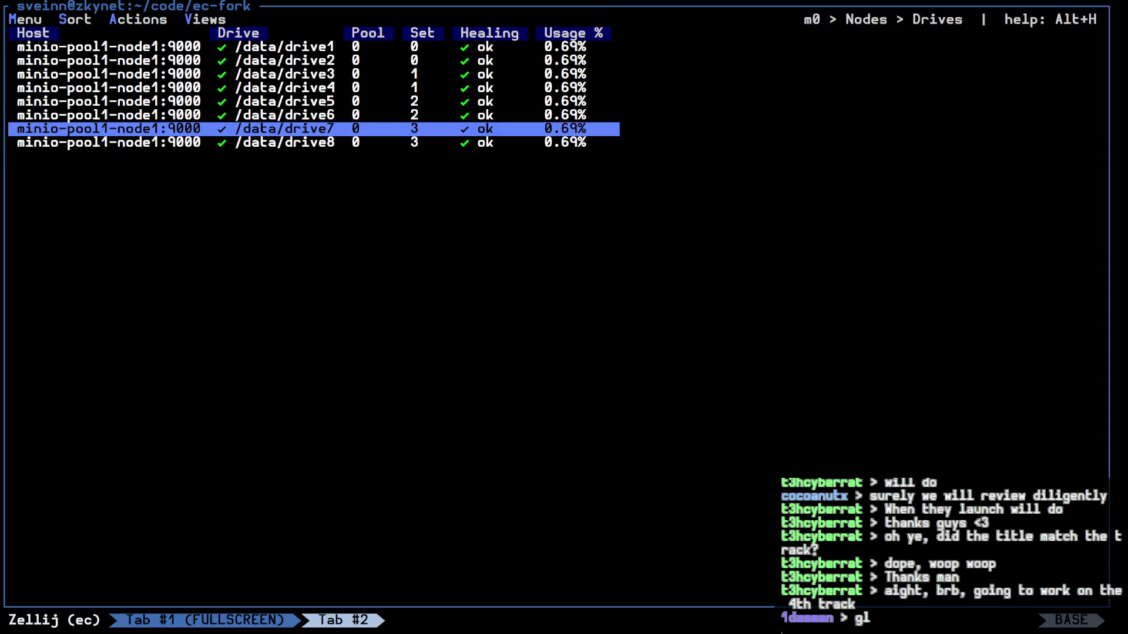
pyautogui.press('Up')
pyautogui.press('Up')
pyautogui.press('Up')
pyautogui.press('Up')
pyautogui.press('Up')
pyautogui.press('Up')
pyautogui.press('Up')
pyautogui.press('Down')
pyautogui.press('Down')
pyautogui.press('Down')
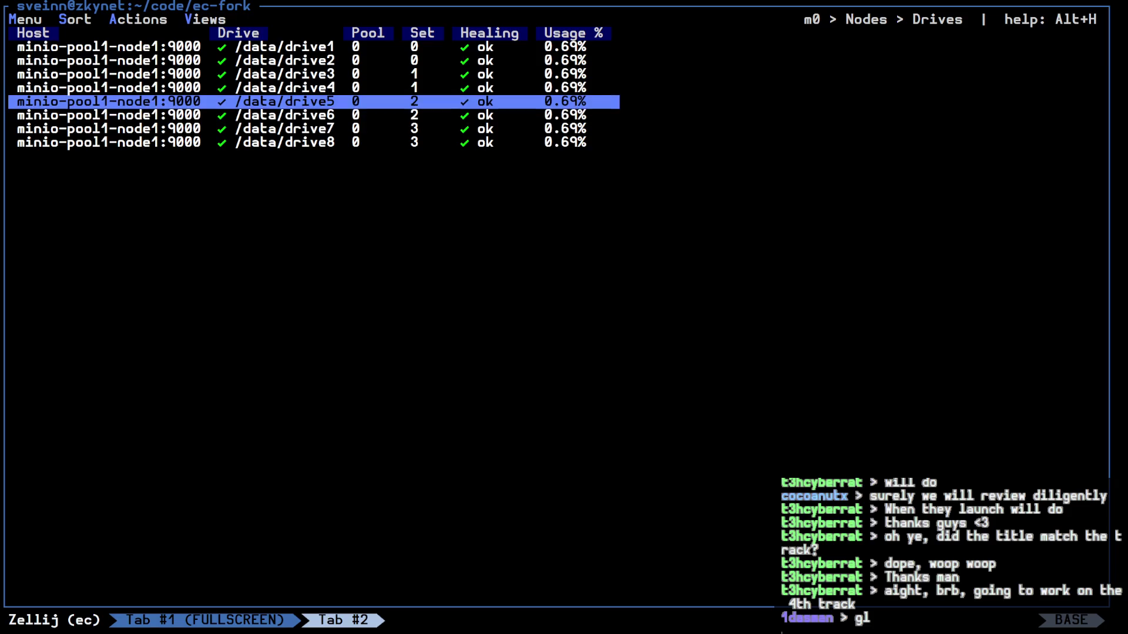
pyautogui.press('Up')
pyautogui.press('Up')
pyautogui.press('Up')
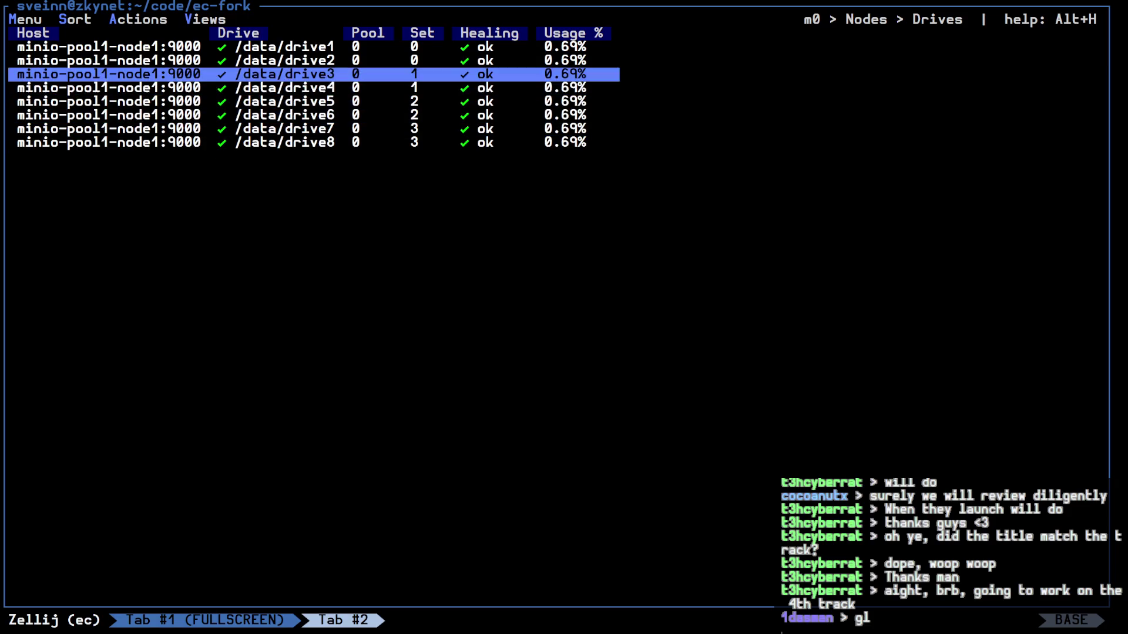
pyautogui.press('Down')
pyautogui.press('Down')
pyautogui.press('Down')
pyautogui.press('Down')
pyautogui.press('Up')
pyautogui.press('Up')
pyautogui.press('Up')
pyautogui.press('Up')
pyautogui.press('Up')
pyautogui.press('Up')
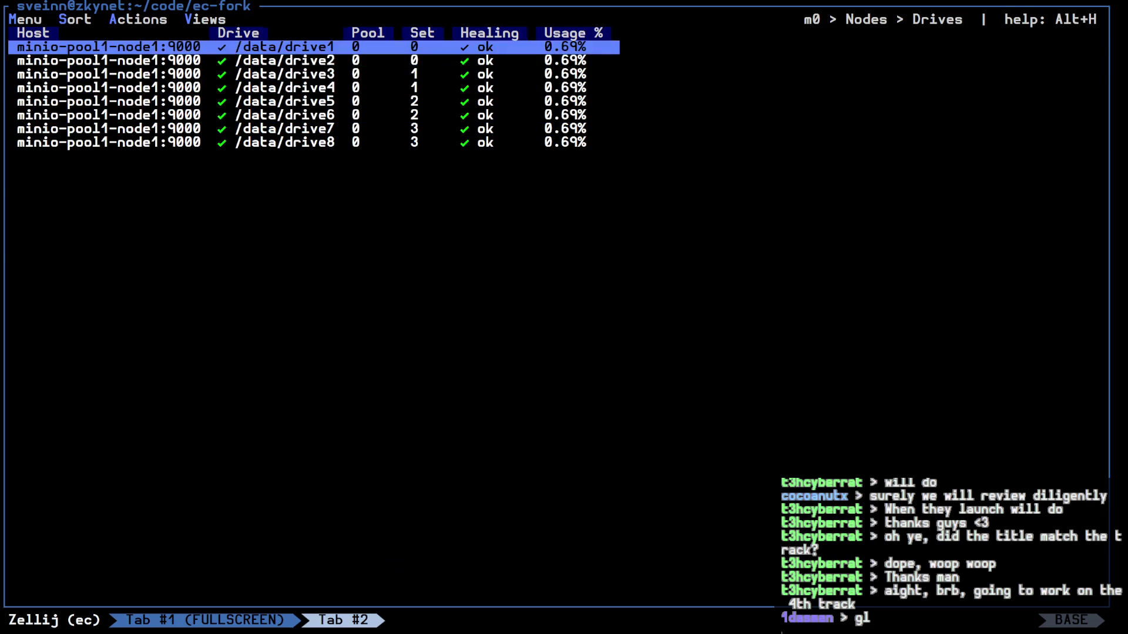
# Step: Quit the console, exit fullscreen, and interrupt the running program
pyautogui.press('q')
pyautogui.hotkey('ctrl', 'p')
pyautogui.press('f')
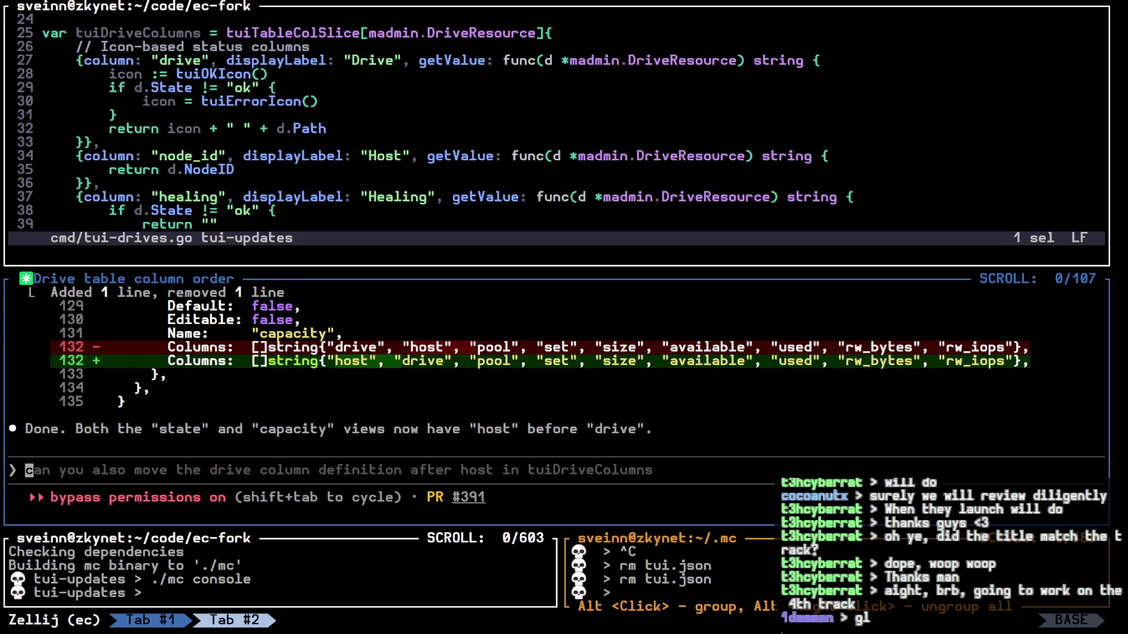
pyautogui.hotkey('ctrl', 'c')
# Step: Scroll through the lazygit README in Chrome, then close the GitHub tab and the empty New Tab
pyautogui.hotkey('alt', 'Tab')
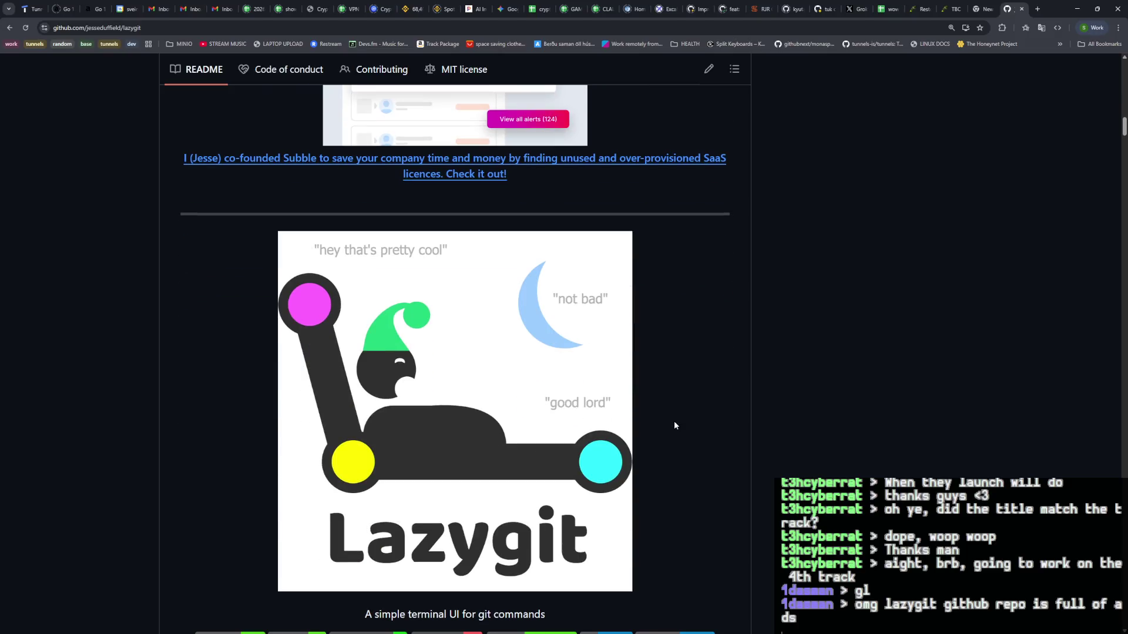
pyautogui.scroll(-5, 710, 403)
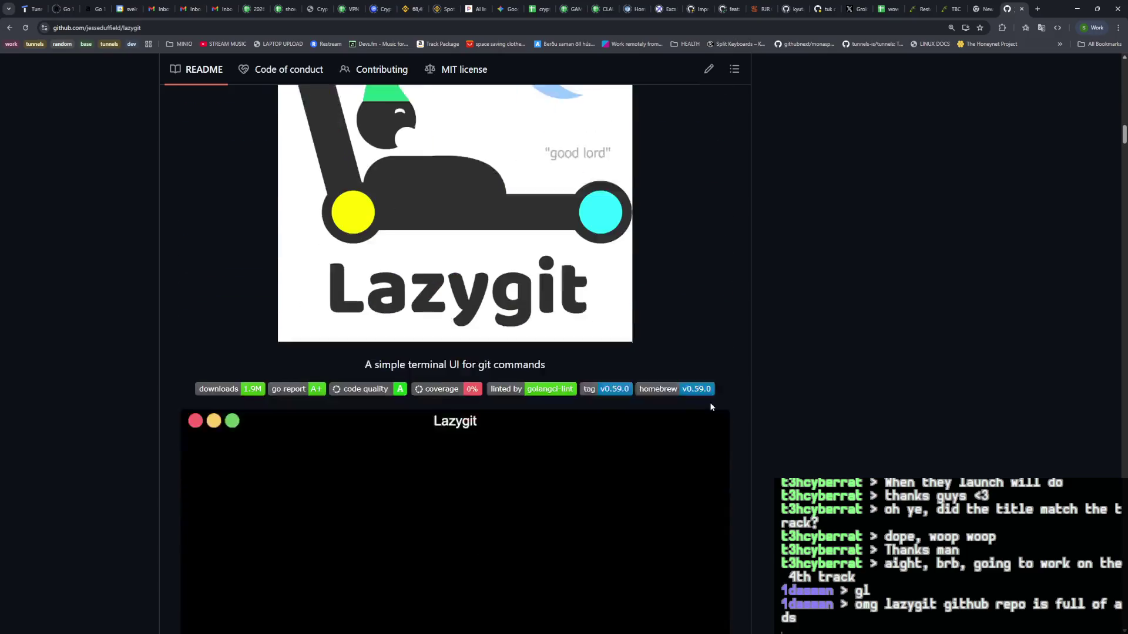
pyautogui.scroll(10, 706, 404)
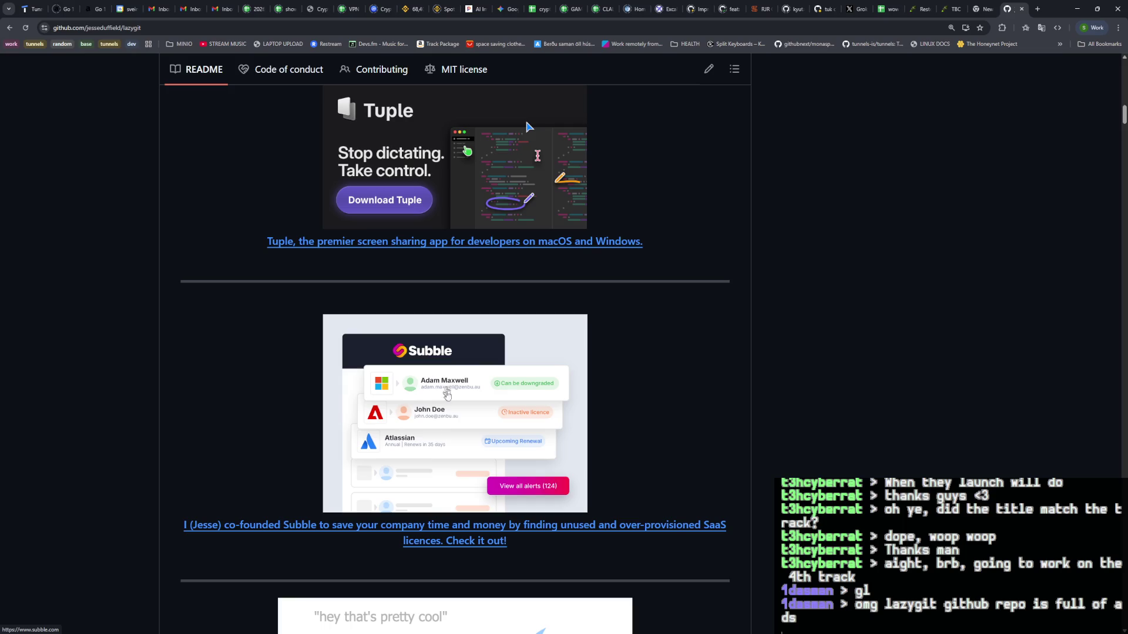
pyautogui.scroll(3, 448, 448)
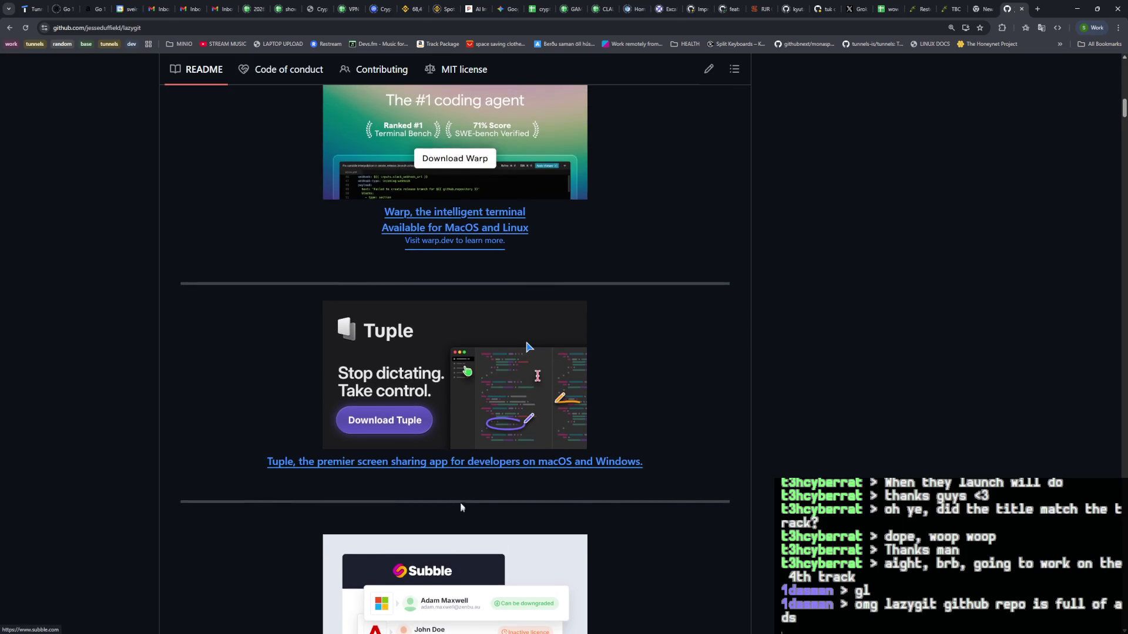
pyautogui.scroll(3, 464, 470)
pyautogui.scroll(2, 464, 470)
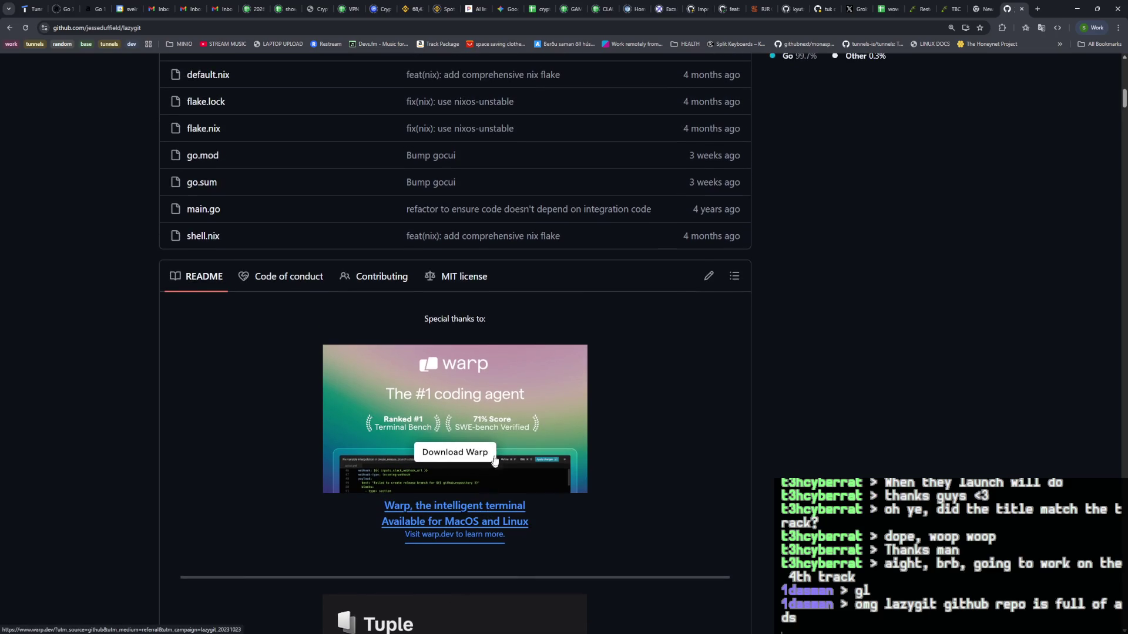
pyautogui.scroll(-4, 526, 496)
pyautogui.scroll(-20, 526, 495)
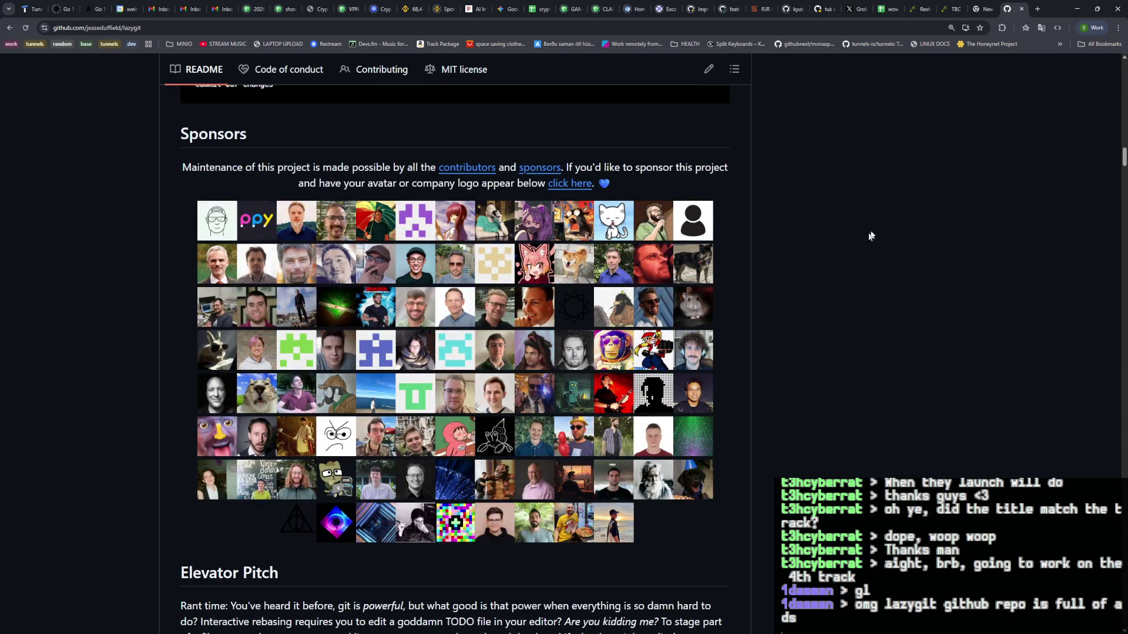
pyautogui.click(1023, 10)
pyautogui.click(1021, 11)
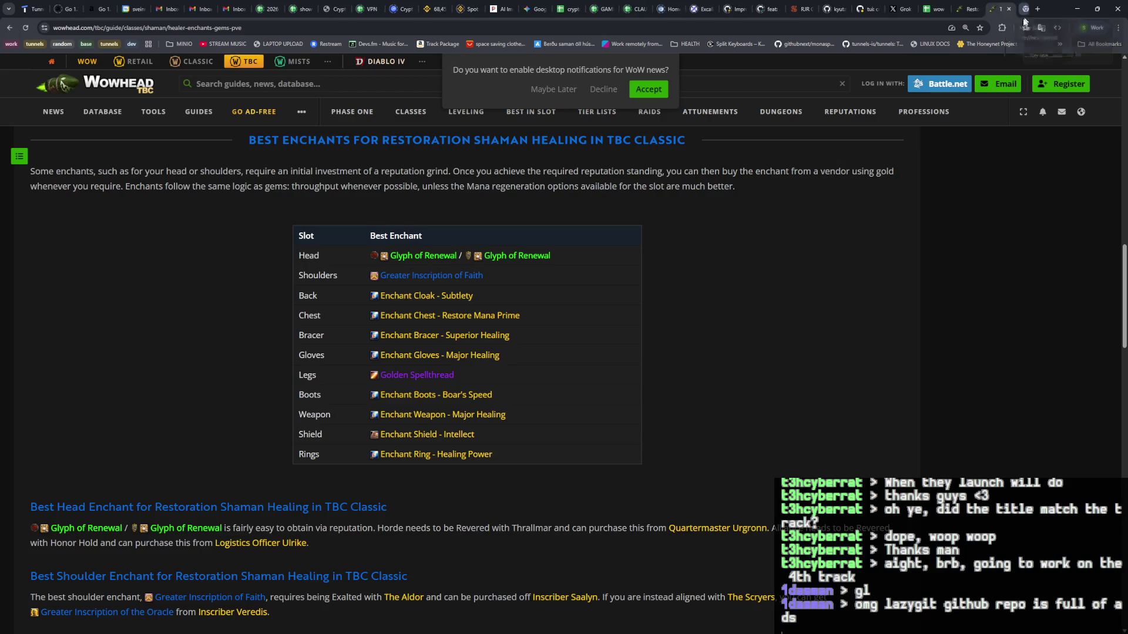
# Step: Switch from the browser back to the Zellij terminal window
pyautogui.hotkey('alt', 'Tab')
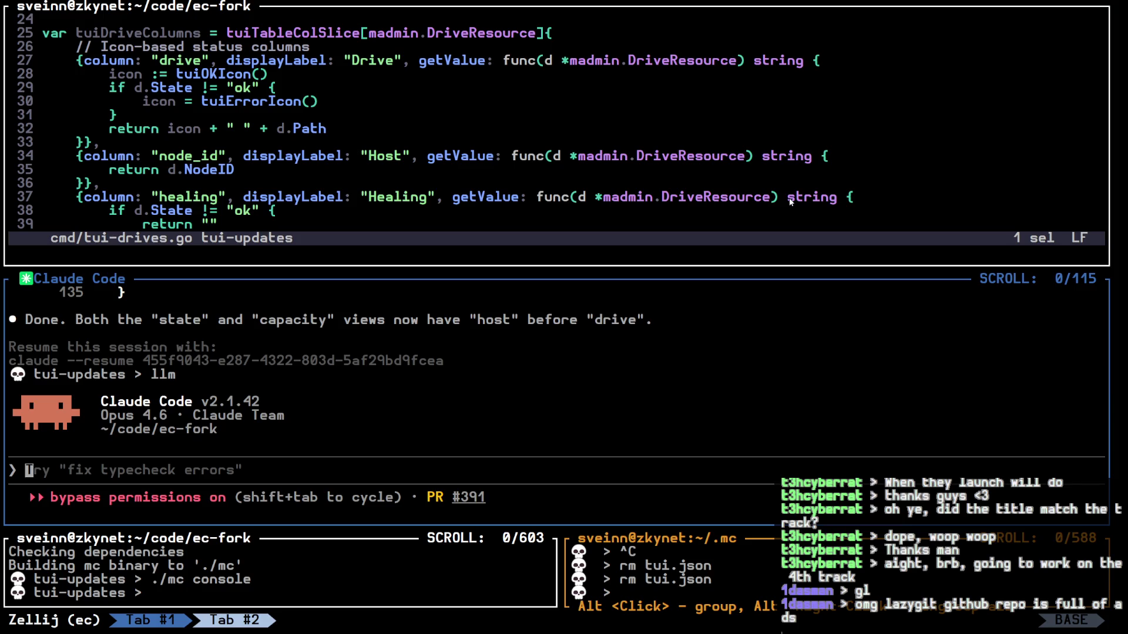
# Step: Reload the tui-drives.go editor so it picks up Claude's changes
pyautogui.click(790, 201)
pyautogui.press('space')
pyautogui.press('space')
pyautogui.press('r')
pyautogui.press('space')
pyautogui.press('Escape')
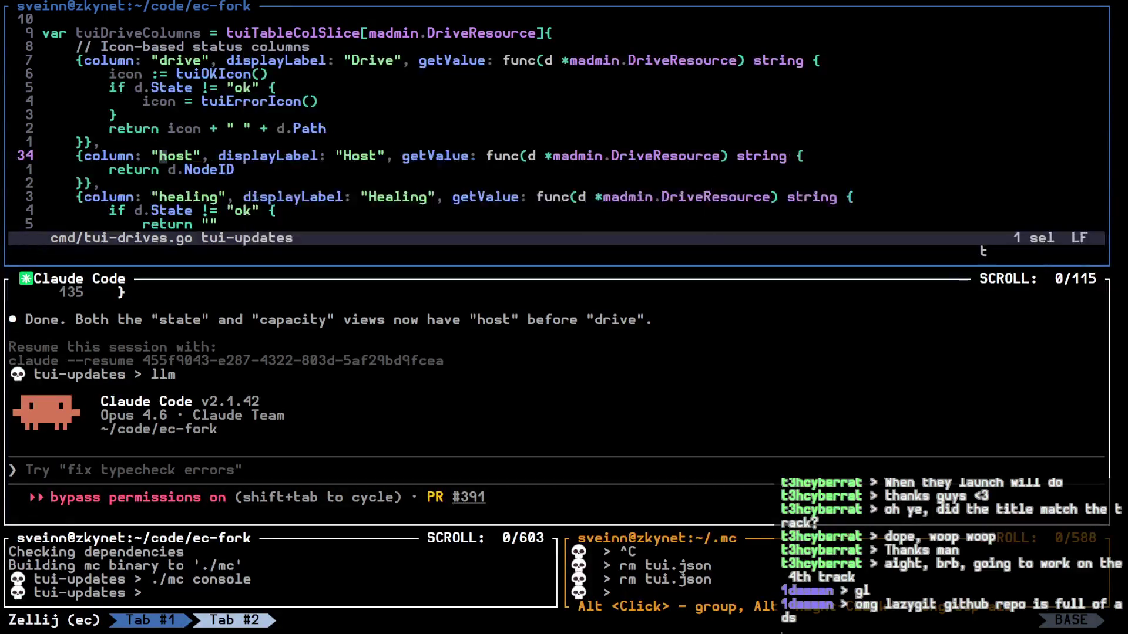
# Step: Fullscreen the editor and select the state column definition block in tuiDriveColumns
pyautogui.scroll(-2, 496, 147)
pyautogui.hotkey('ctrl', 'p')
pyautogui.press('f')
pyautogui.scroll(-4, 496, 294)
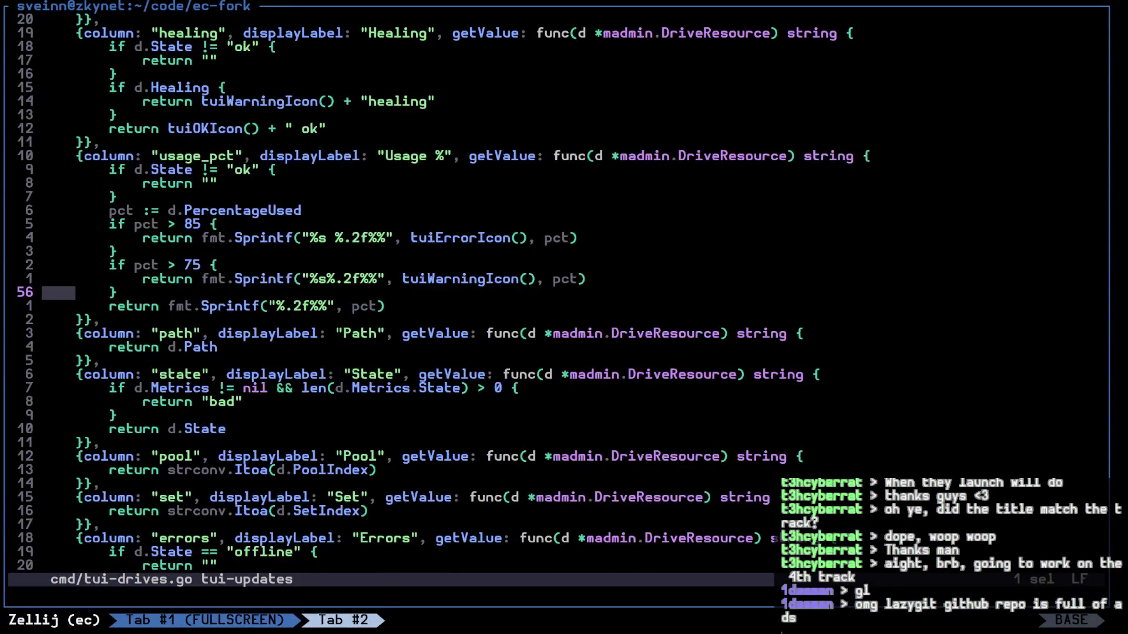
pyautogui.press('j')
pyautogui.press('k')
pyautogui.press('j')
pyautogui.press('x')
pyautogui.press('x')
pyautogui.press('x')
pyautogui.press('k')
pyautogui.press('k')
pyautogui.press('k')
# Step: Review the healing column block and the Drive column's icon logic, then exit fullscreen
pyautogui.press('x')
pyautogui.press('x')
pyautogui.press('x')
pyautogui.press('x')
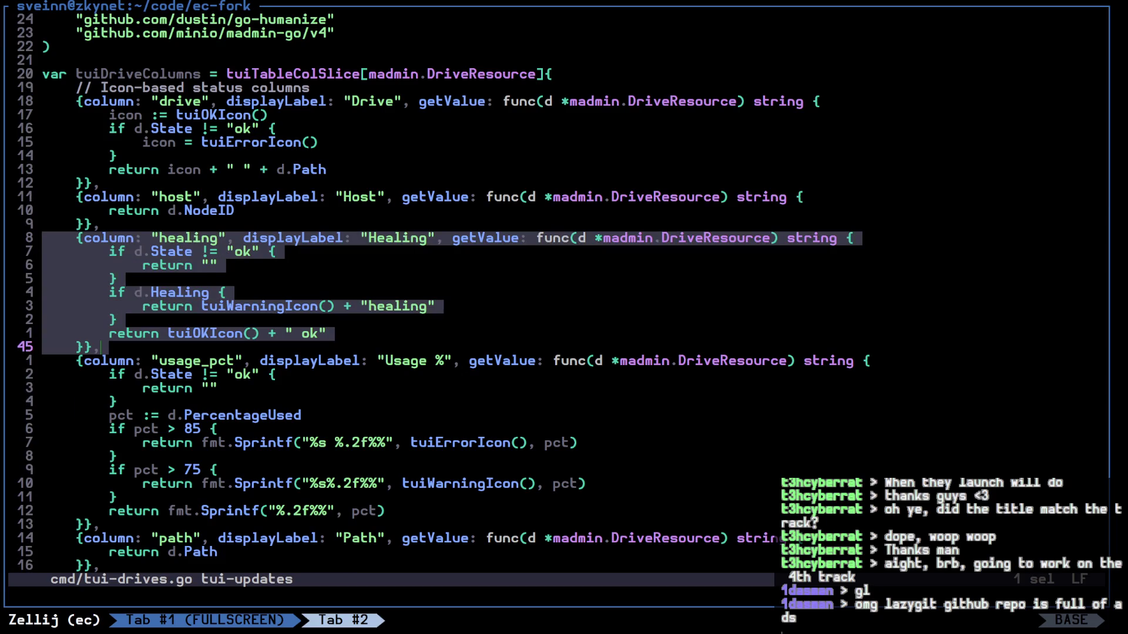
pyautogui.press('k')
pyautogui.press('k')
pyautogui.press('k')
pyautogui.press('x')
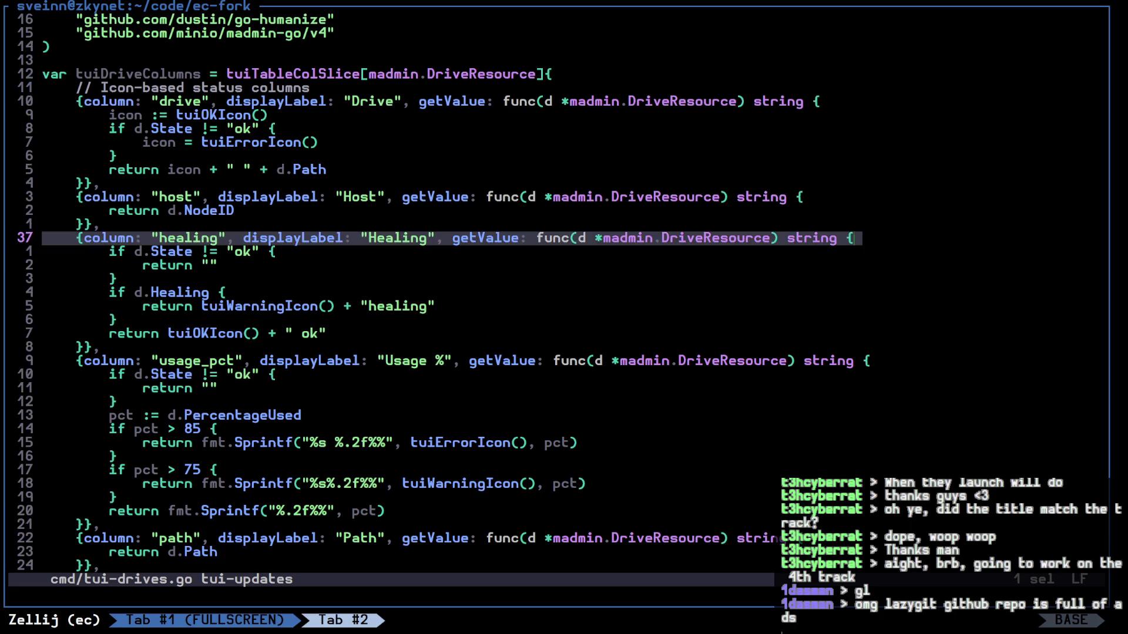
pyautogui.press('x')
pyautogui.press('x')
pyautogui.press('x')
pyautogui.press('x')
pyautogui.press('k')
pyautogui.press('k')
pyautogui.press('k')
pyautogui.press('k')
pyautogui.press('k')
pyautogui.press('k')
pyautogui.press('k')
pyautogui.press('k')
pyautogui.press('k')
pyautogui.press('k')
pyautogui.press('k')
pyautogui.press('k')
pyautogui.press('k')
pyautogui.press('k')
pyautogui.press('k')
pyautogui.press('k')
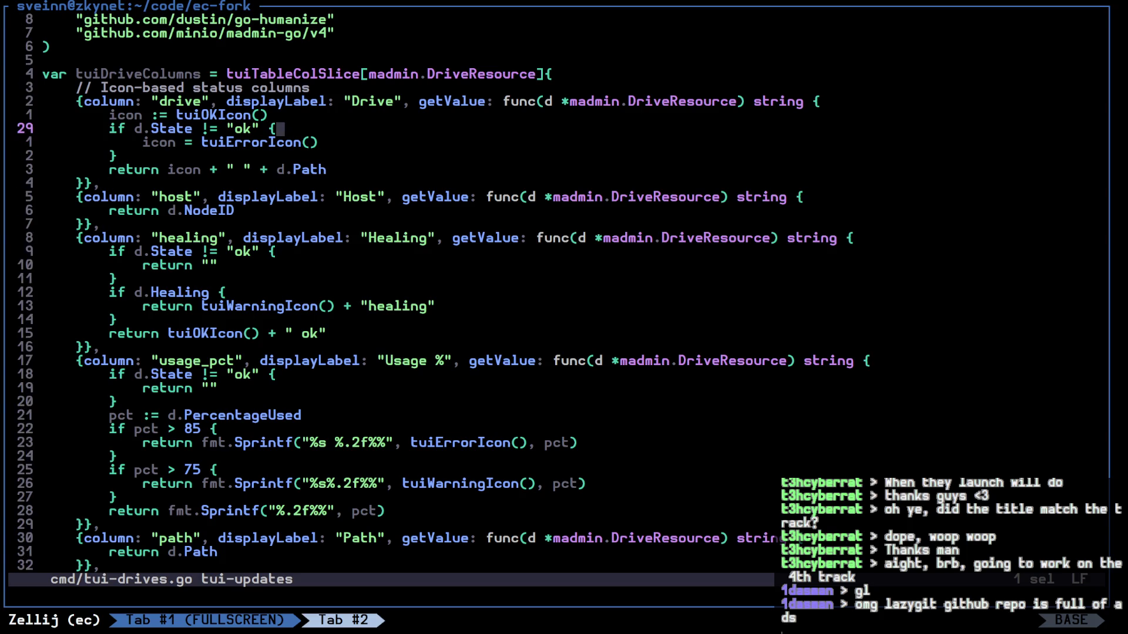
pyautogui.press('k')
pyautogui.press('x')
pyautogui.press('x')
pyautogui.press('x')
pyautogui.press('x')
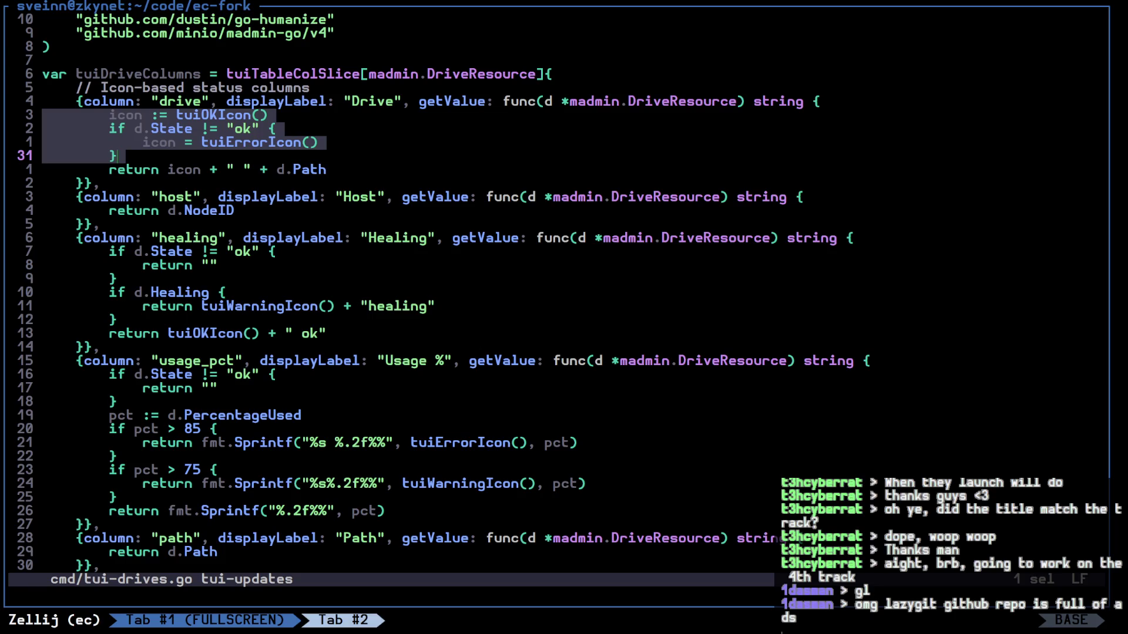
pyautogui.press(';')
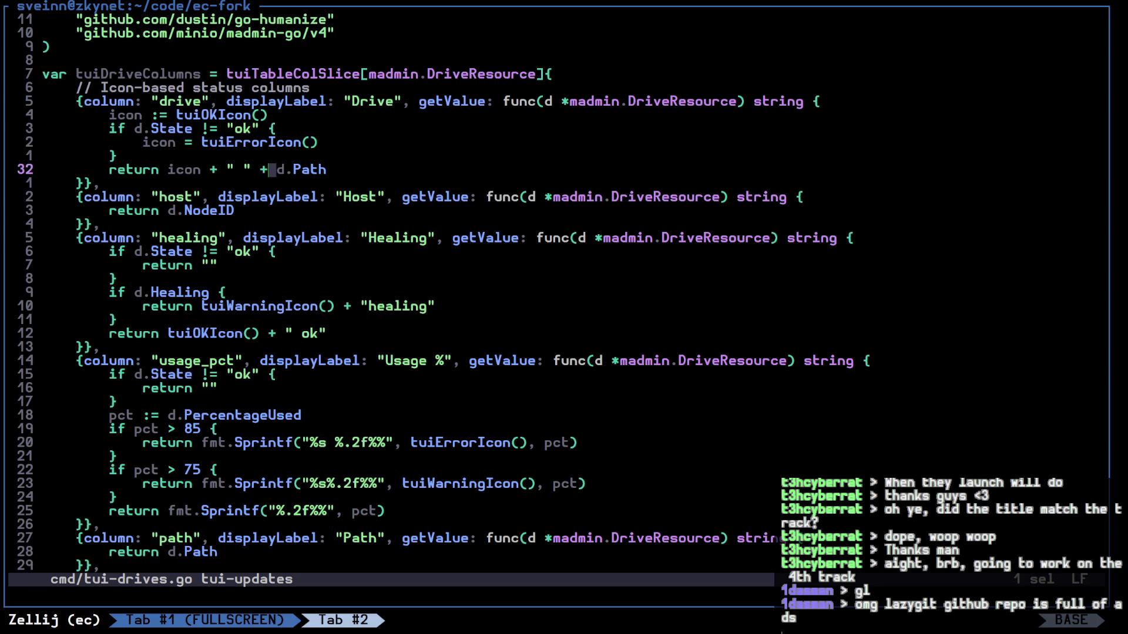
pyautogui.hotkey('ctrl', 'p')
pyautogui.press('f')
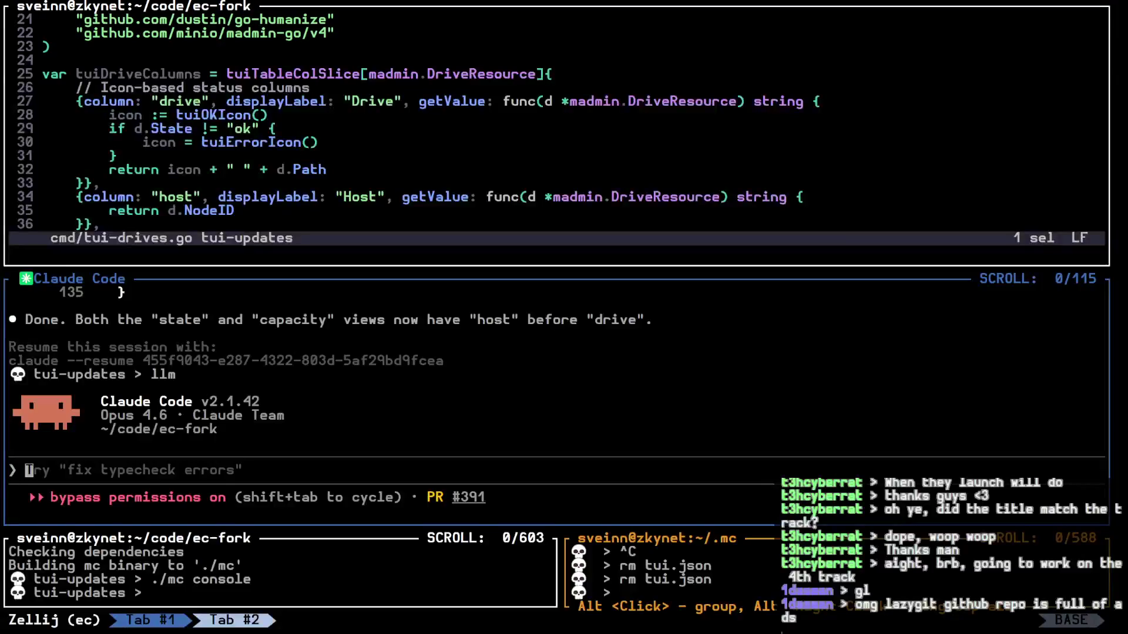
# Step: Relaunch ./mc console fullscreen from the ec-fork shell and move down to the m0 cluster
pyautogui.hotkey('alt', 'Down')
pyautogui.hotkey('alt', 'Down')
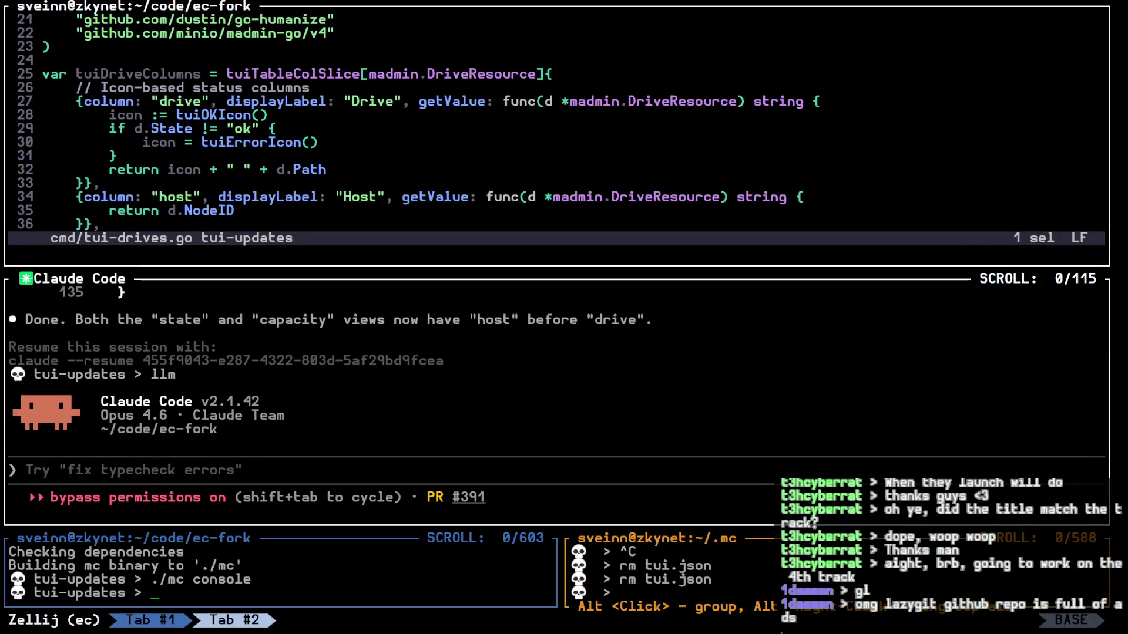
pyautogui.press('Up')
pyautogui.press('Return')
pyautogui.hotkey('ctrl', 'p')
pyautogui.press('f')
pyautogui.press('Down')
pyautogui.press('Down')
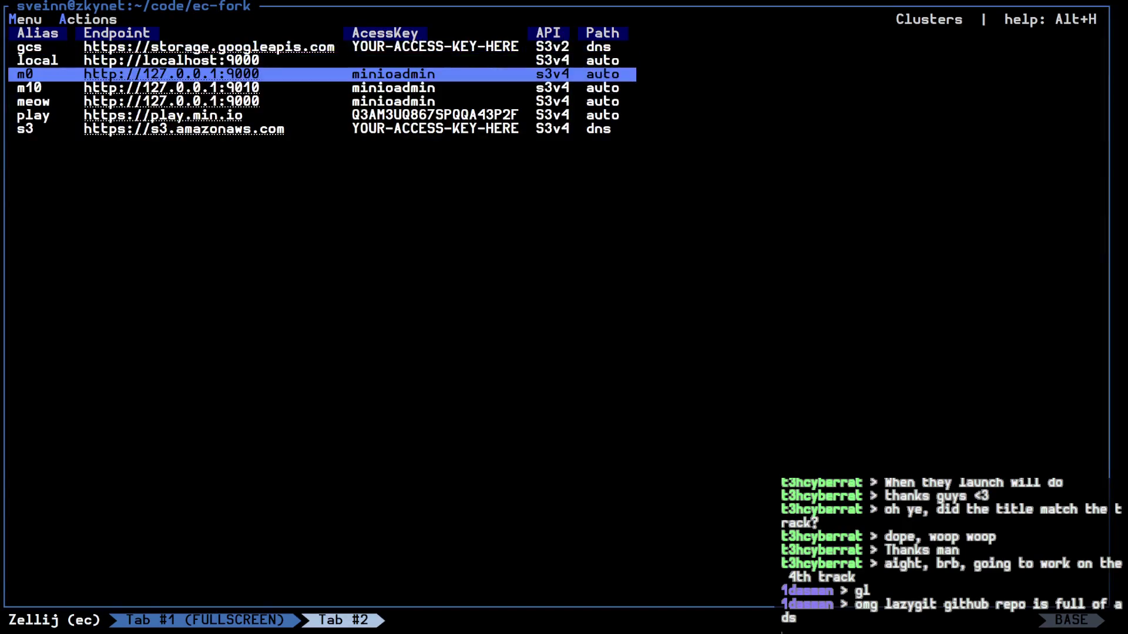
# Step: Open node2's drives in m0, confirm drive1–drive8 all report ok healing, then return to Nodes
pyautogui.press('Return')
pyautogui.press('Down')
pyautogui.press('Return')
pyautogui.press('Down')
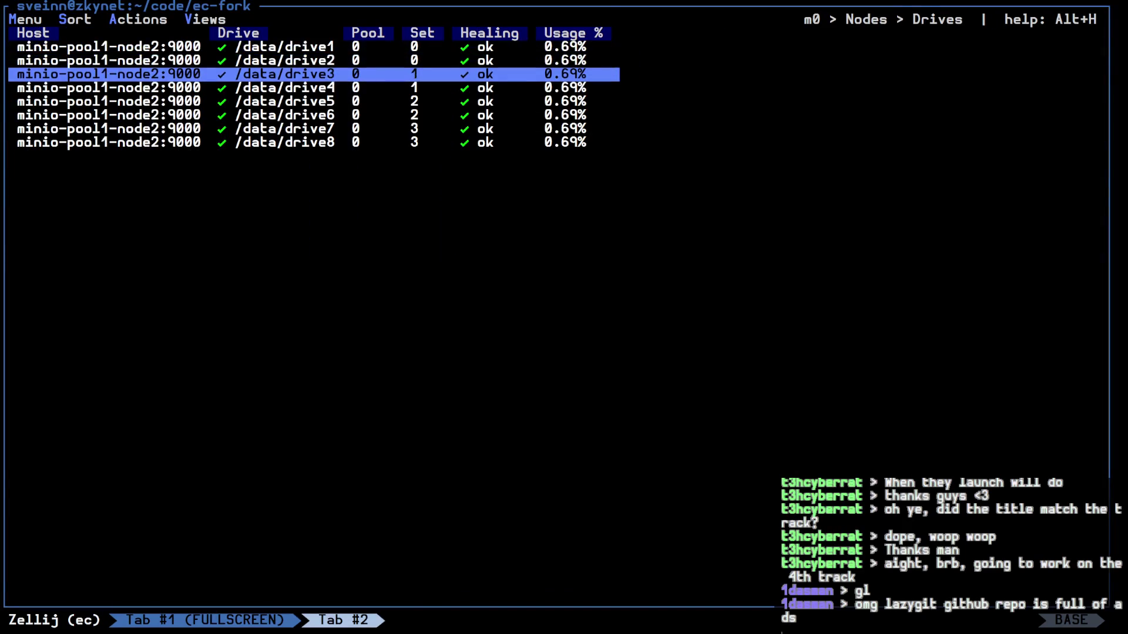
pyautogui.press('Up')
pyautogui.press('Up')
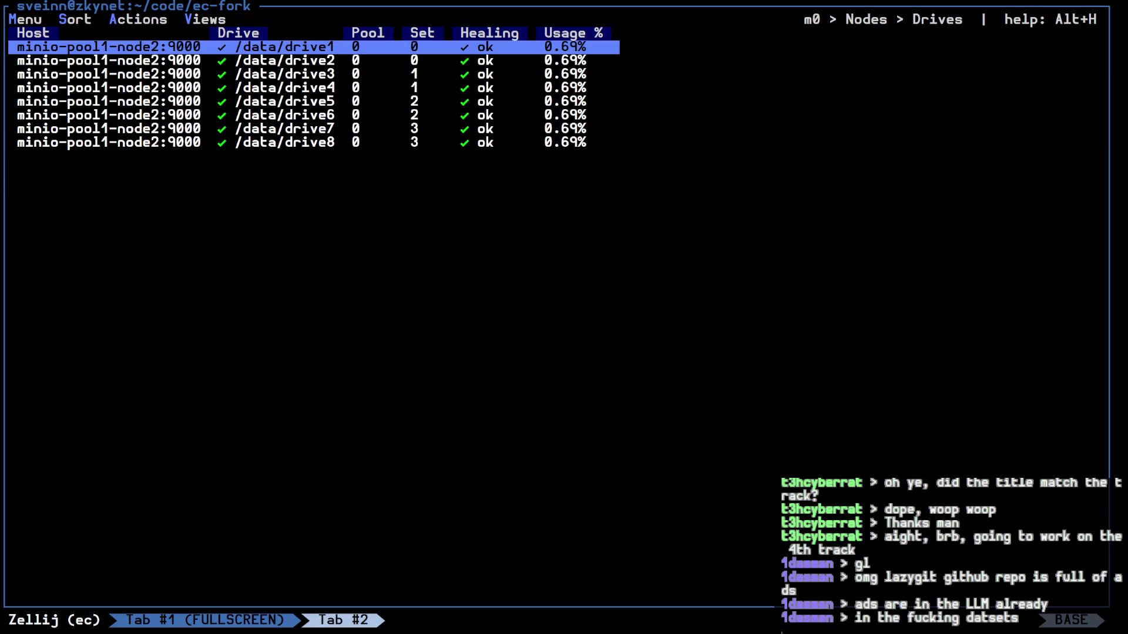
pyautogui.press('Escape')
pyautogui.press('Escape')
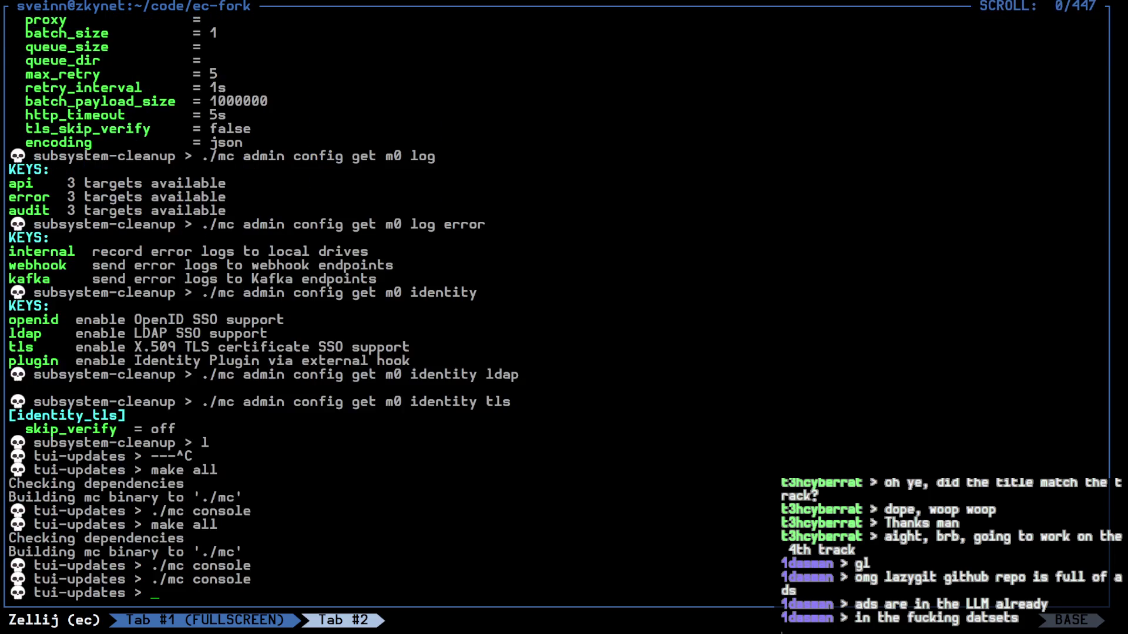
# Step: Quit the mc console and turn off fullscreen so all panes show again
pyautogui.hotkey('ctrl', 'p')
pyautogui.press('f')
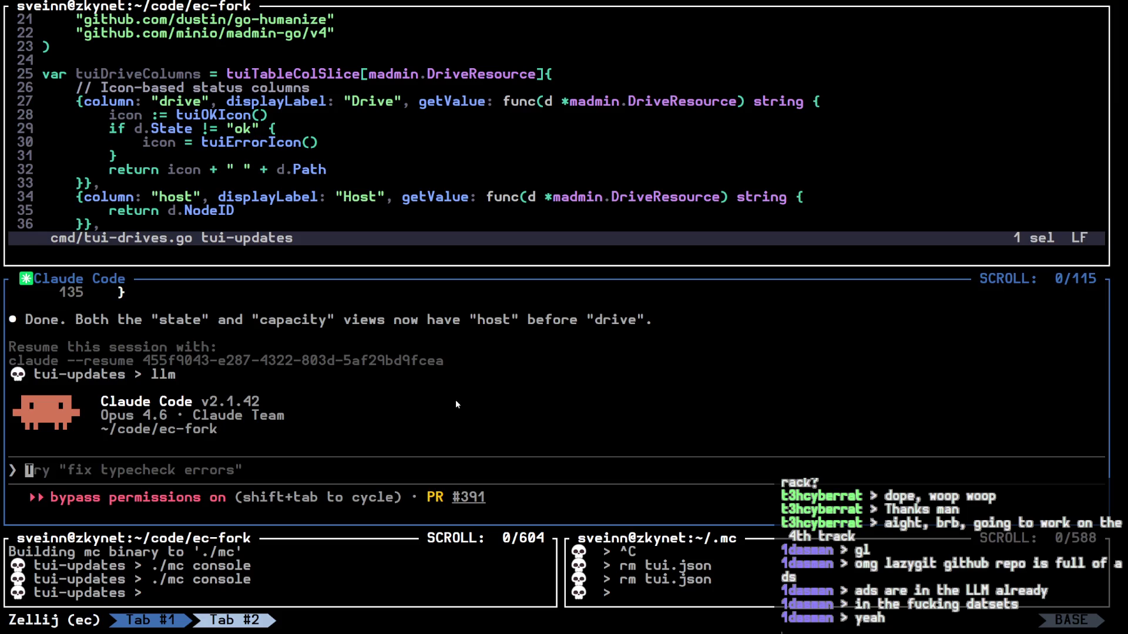
pyautogui.write('I want you to ')
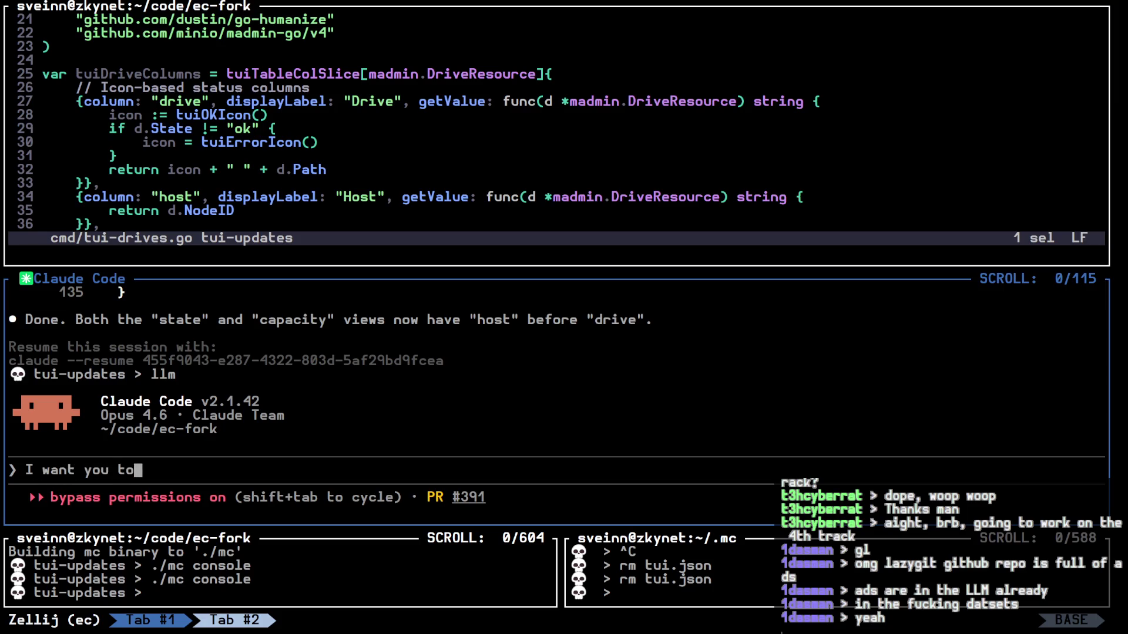
pyautogui.write('c')
pyautogui.scroll(-12, 435, 124)
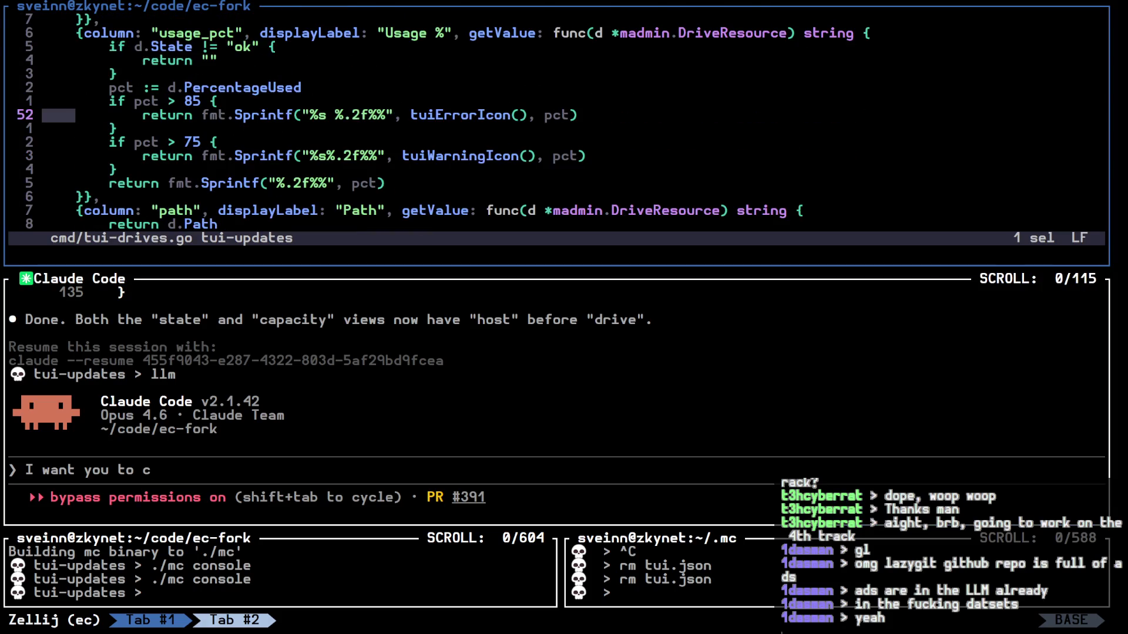
pyautogui.click(154, 470)
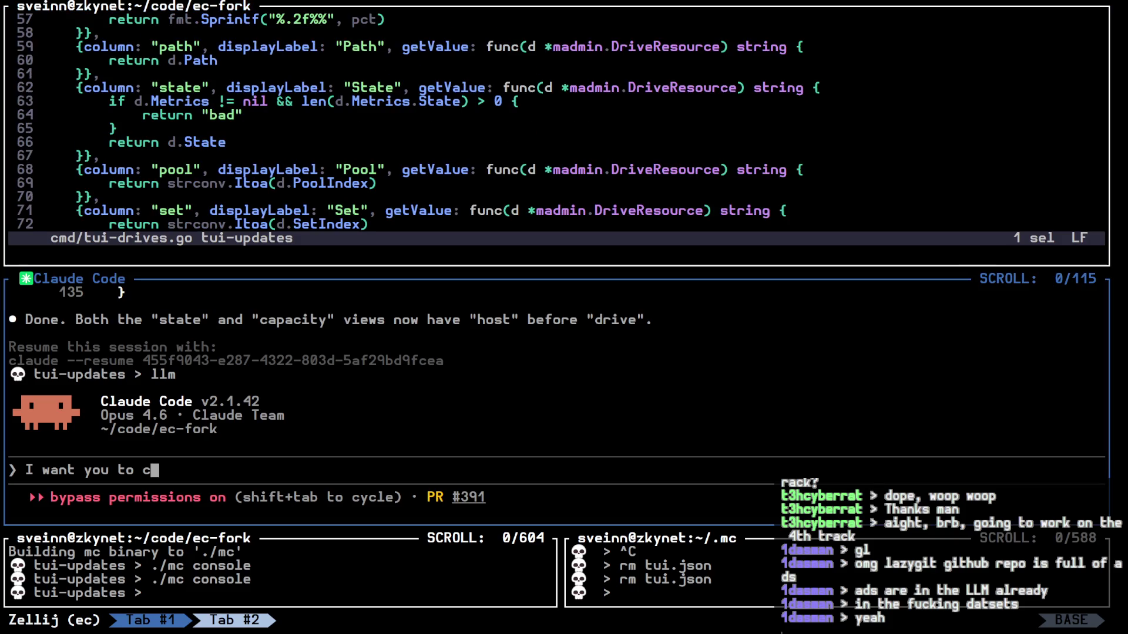
pyautogui.press('BackSpace')
pyautogui.write('merge')
pyautogui.press('BackSpace')
pyautogui.press('BackSpace')
pyautogui.press('BackSpace')
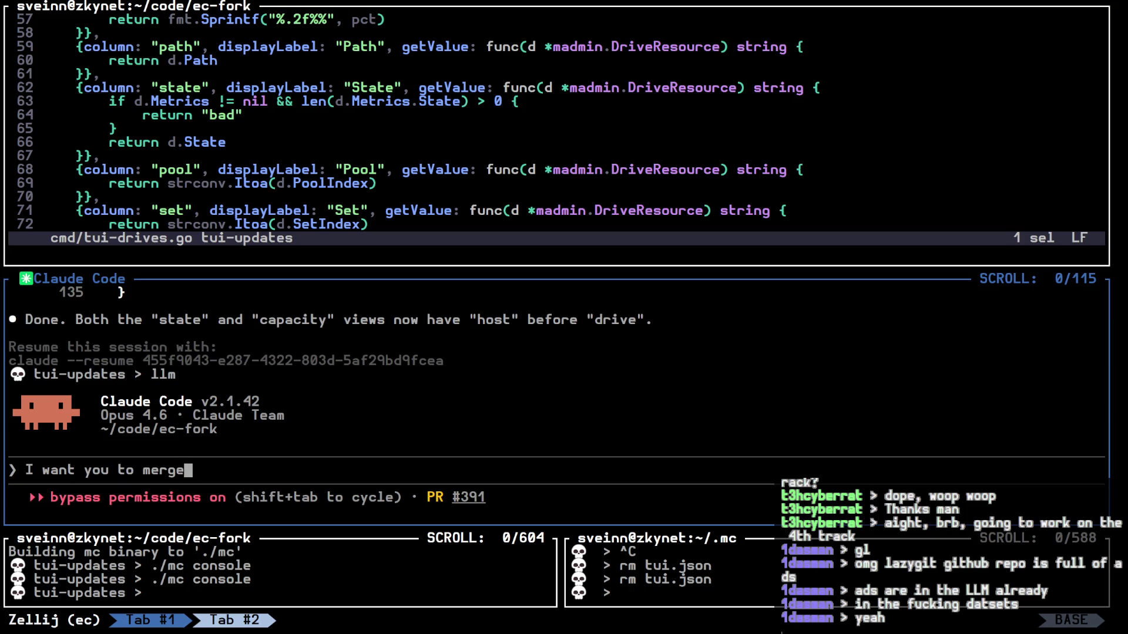
pyautogui.write('remove the "healing"')
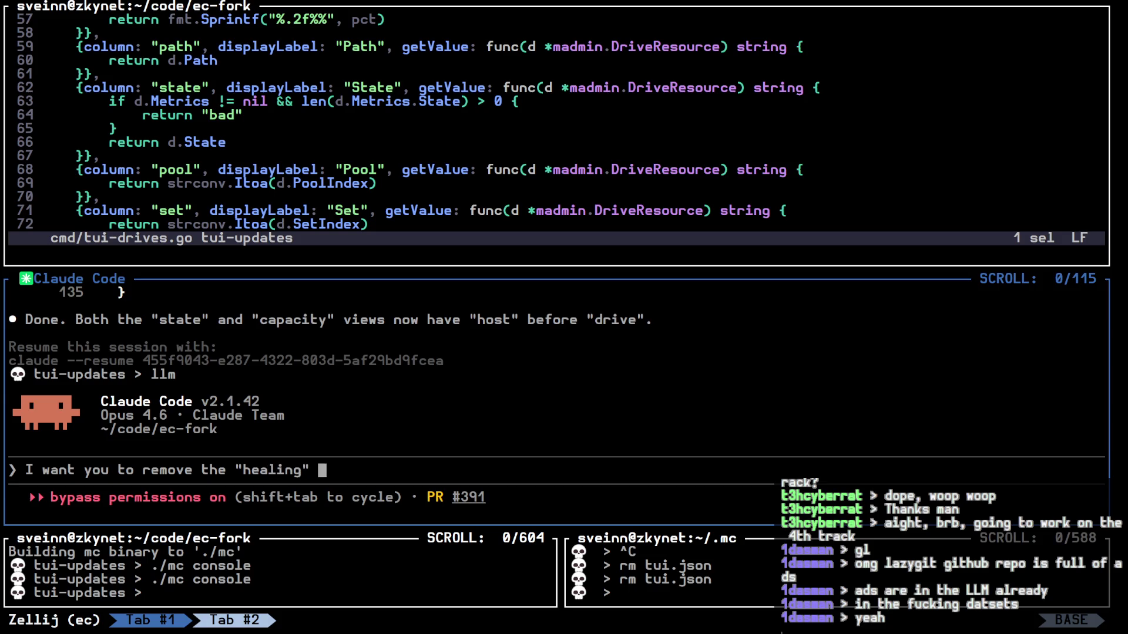
pyautogui.write(' field in @')
pyautogui.press('BackSpace')
pyautogui.press('BackSpace')
pyautogui.press('BackSpace')
pyautogui.press('BackSpace')
pyautogui.write('We ')
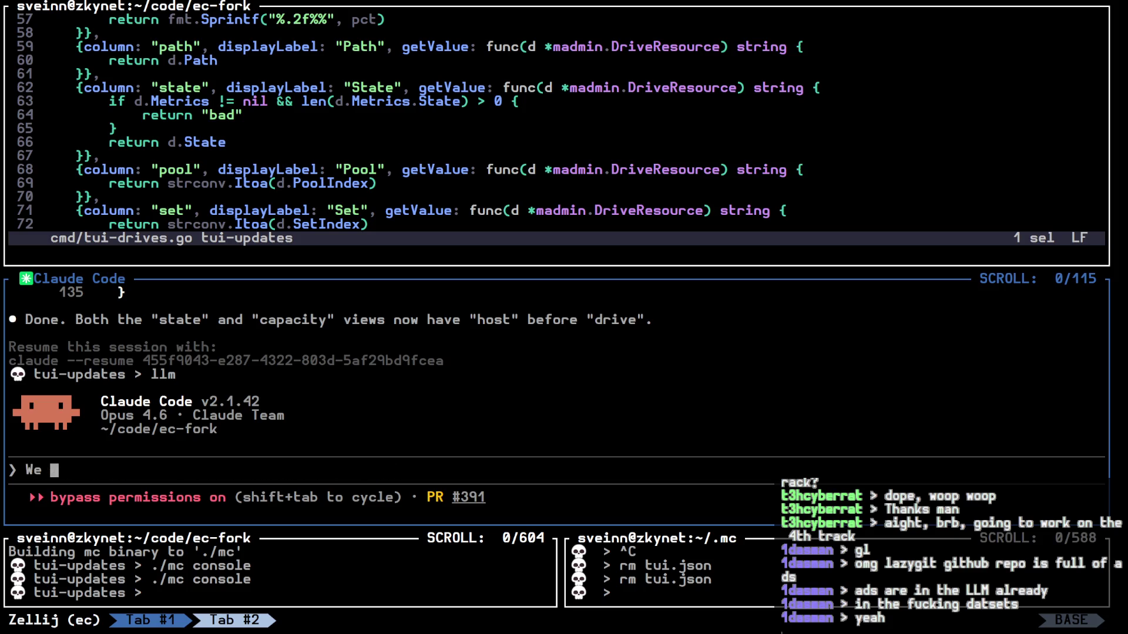
pyautogui.write('are going to modifuy')
pyautogui.press('BackSpace')
pyautogui.press('BackSpace')
pyautogui.press('BackSpace')
pyautogui.write('fy @c')
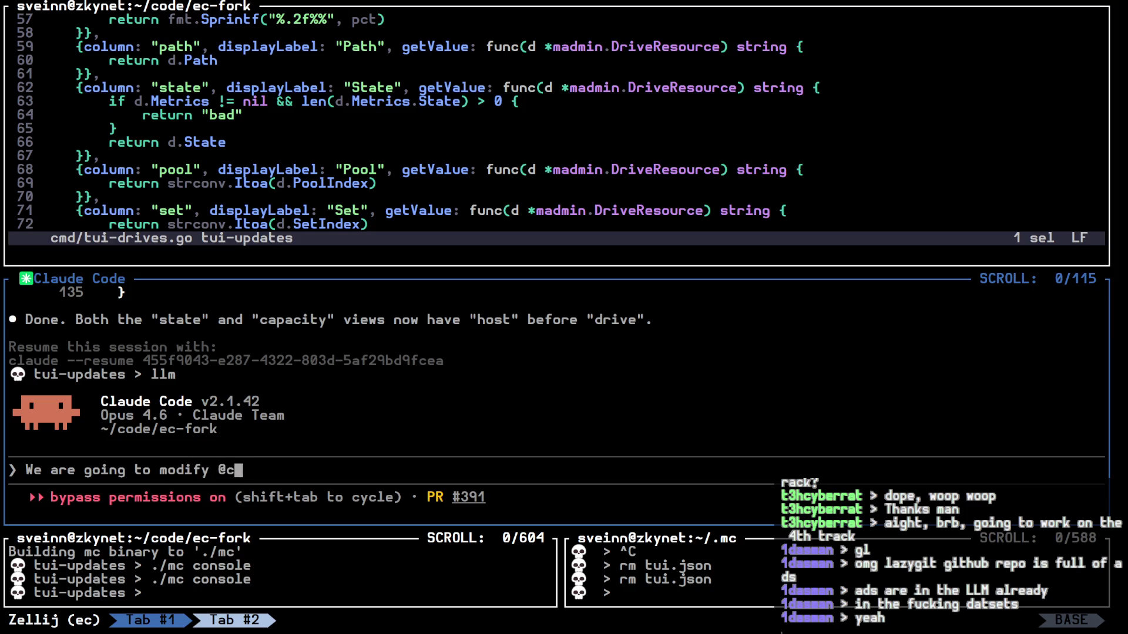
pyautogui.write('md/tui-dri')
pyautogui.press('Tab')
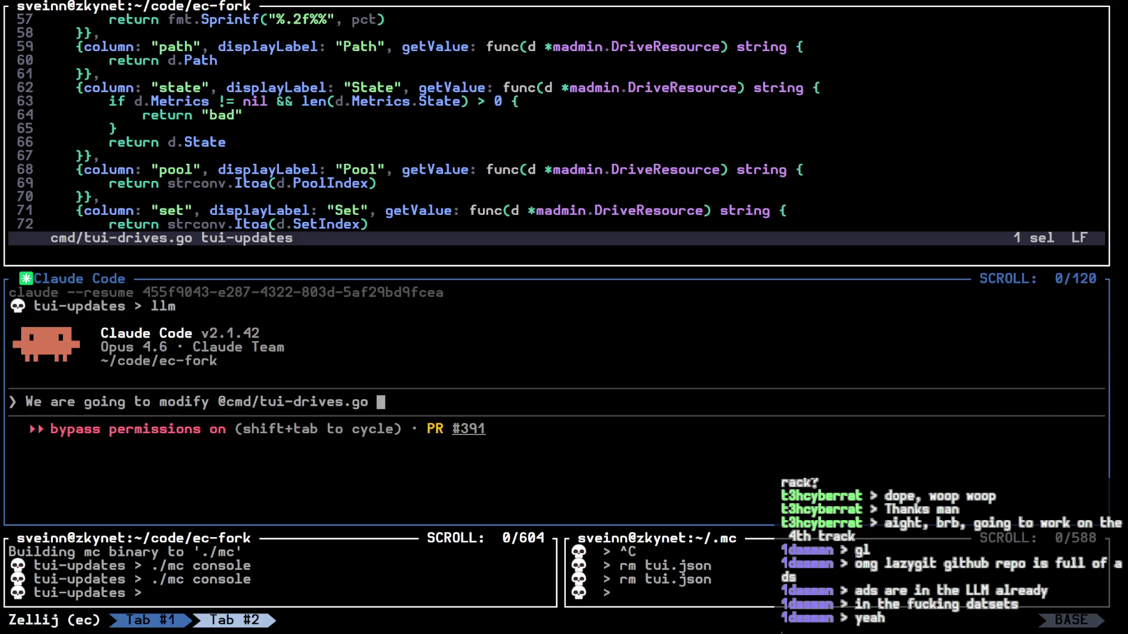
# Step: State the aim: merge the Healing column into State, only in the TUI table, not the struct
pyautogui.press('BackSpace')
pyautogui.write('.')
pyautogui.press('BackSpace')
pyautogui.press('BackSpace')
pyautogui.write('.. ')
pyautogui.write('We want to merge the Healing ')
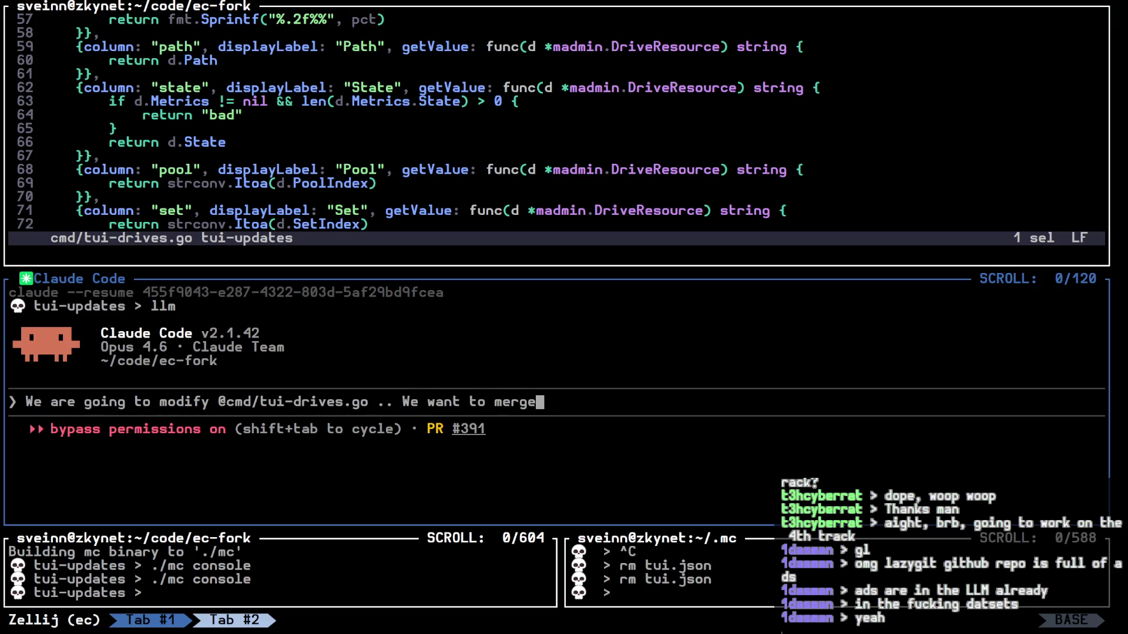
pyautogui.write('field')
pyautogui.press('BackSpace')
pyautogui.press('BackSpace')
pyautogui.press('BackSpace')
pyautogui.write('column into ')
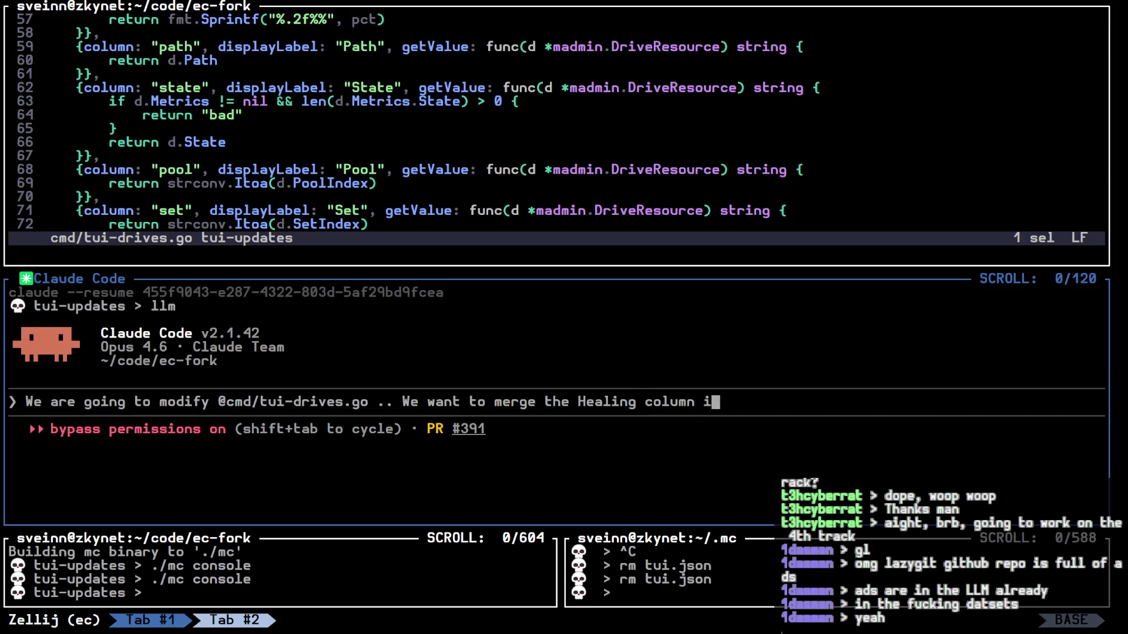
pyautogui.write('State (oj')
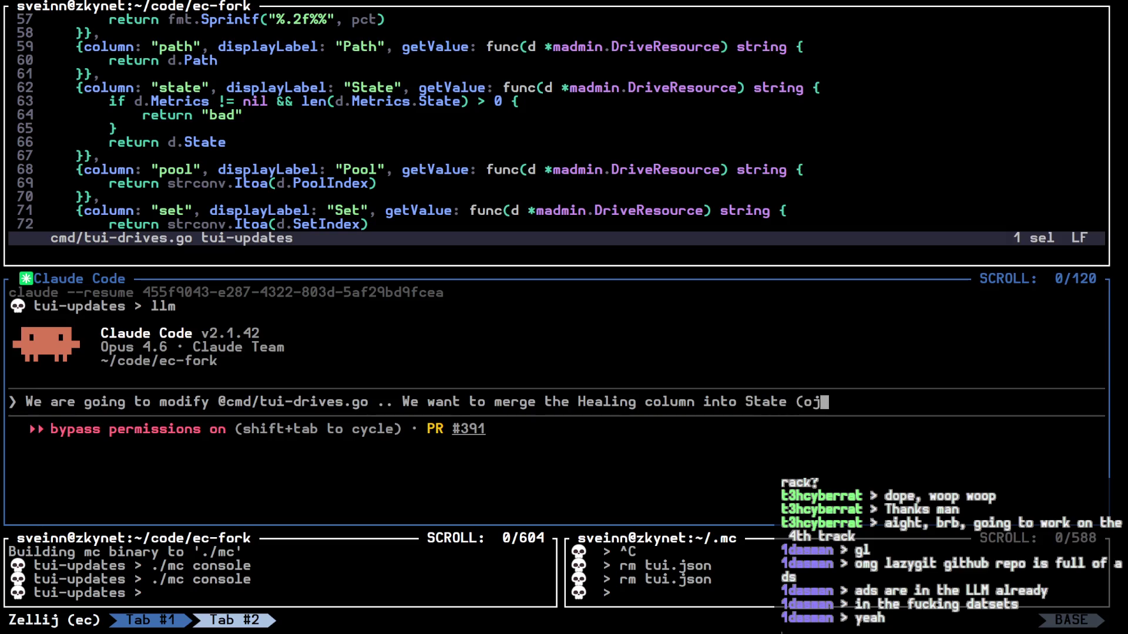
pyautogui.press('BackSpace')
pyautogui.press('BackSpace')
pyautogui.press('BackSpace')
pyautogui.write('(only in the TUI table, no in the struct itself) .. ')
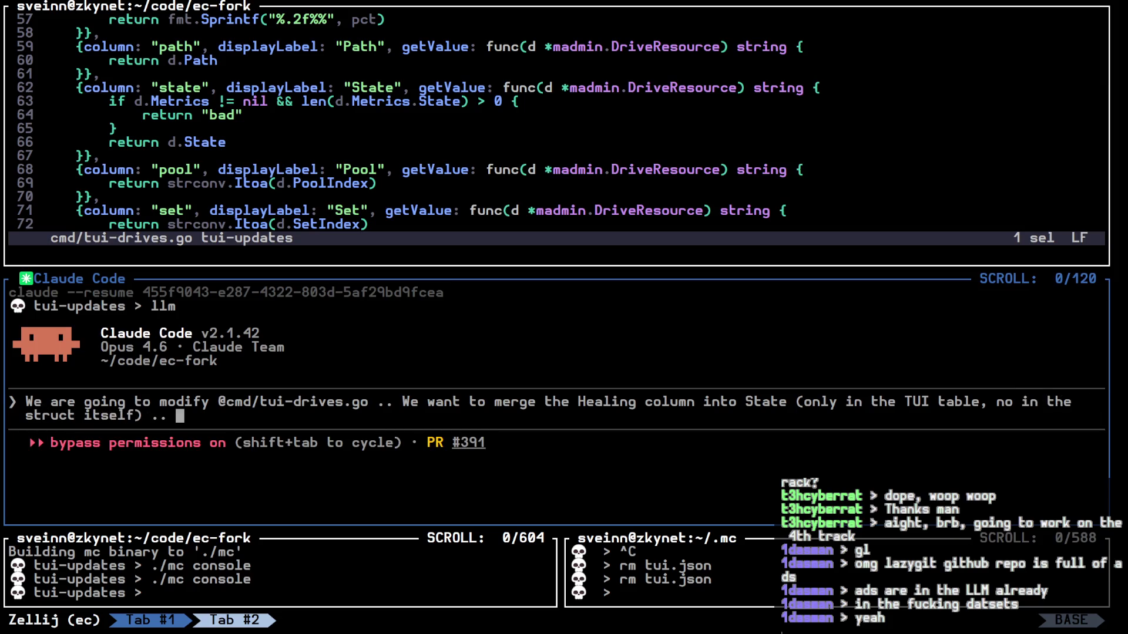
pyautogui.write('here is what I want you to do:')
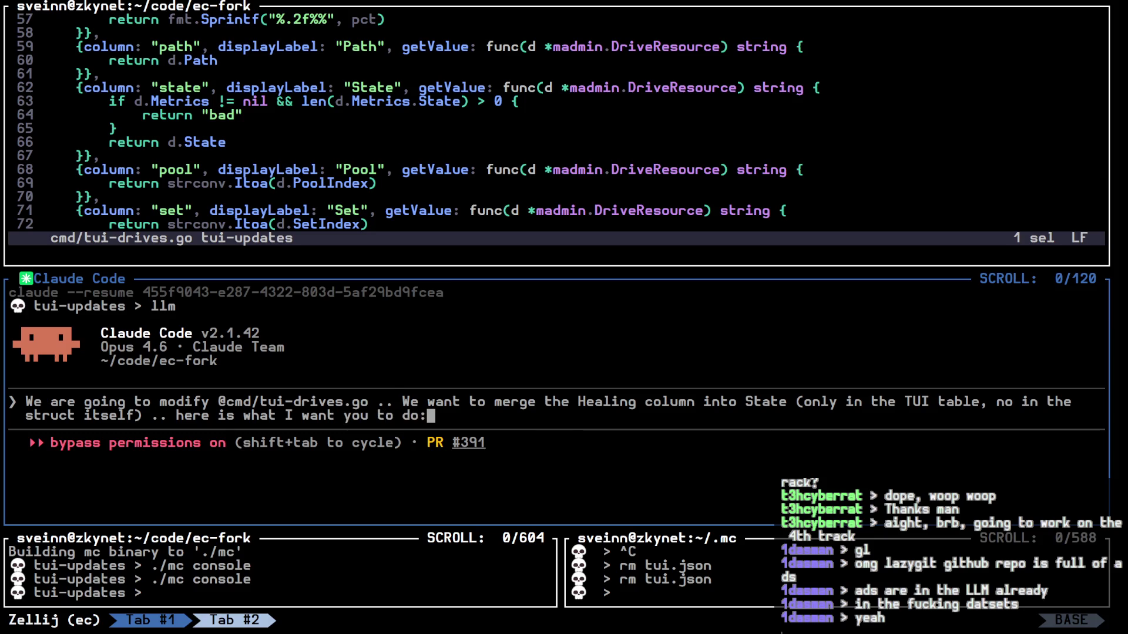
# Step: List items: merge healing into State with 'healing' text and warning icon; remove okIcon from drive field
pyautogui.hotkey('shift', 'Return')
pyautogui.write('1. ')
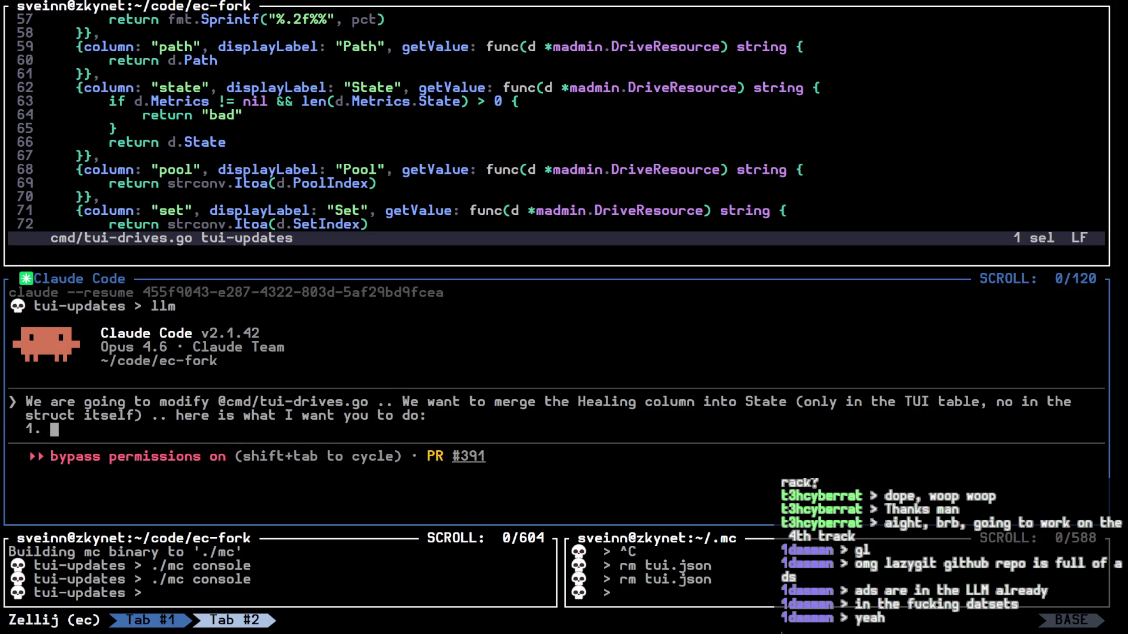
pyautogui.write('merge heali')
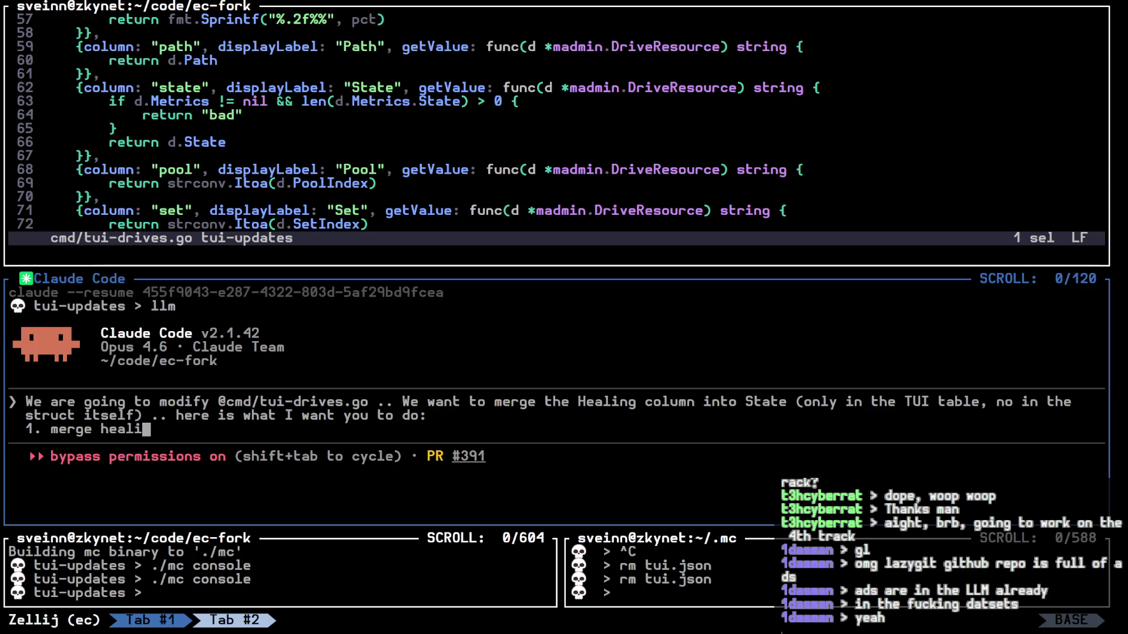
pyautogui.write('ng into State (')
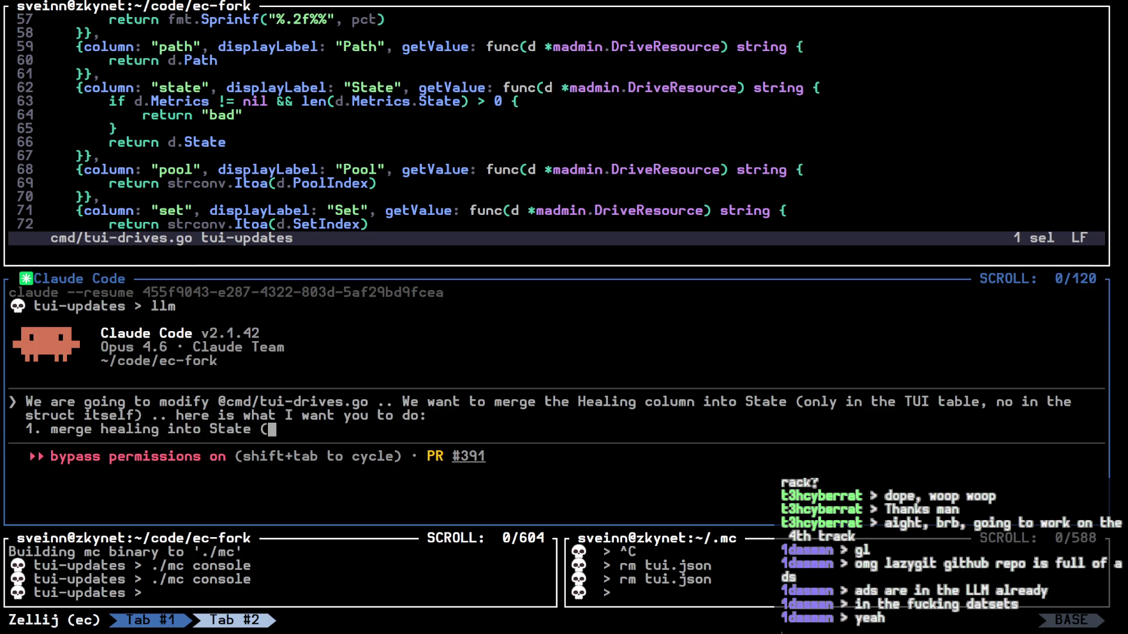
pyautogui.press('BackSpace')
pyautogui.write(': if hea')
pyautogui.write('ling ')
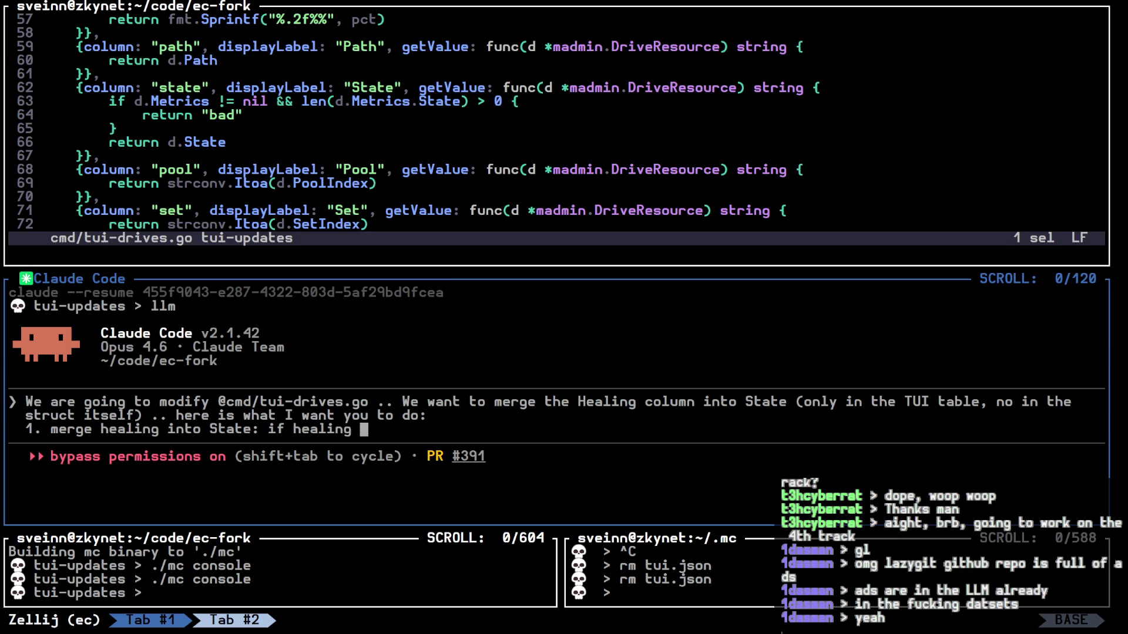
pyautogui.write('then display text ')
pyautogui.write('"healing')
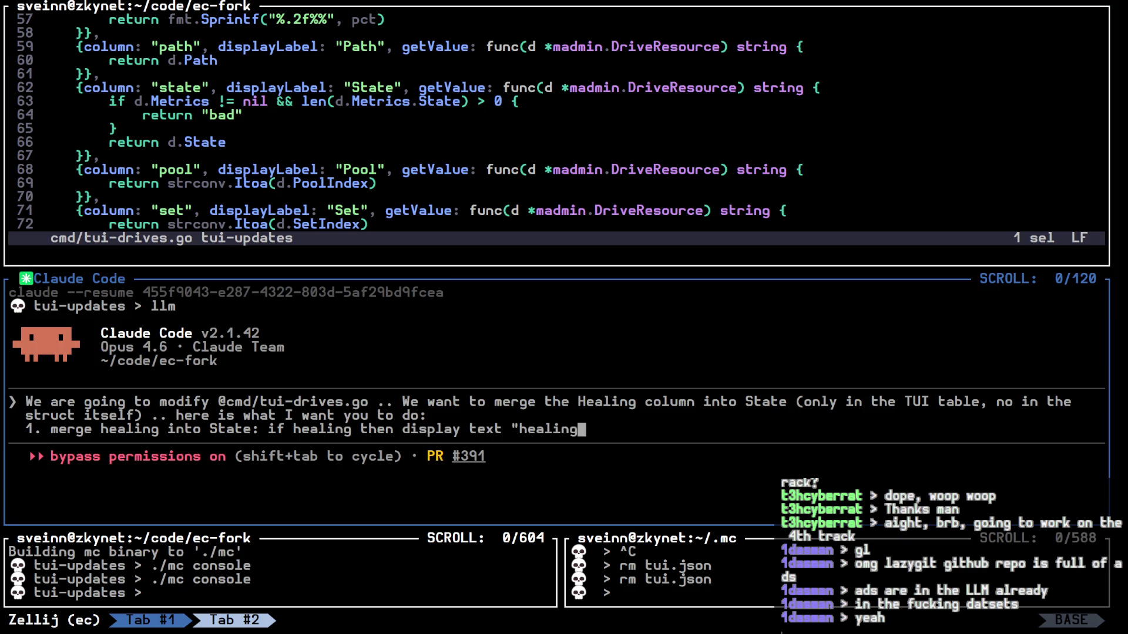
pyautogui.write('" and warning icon')
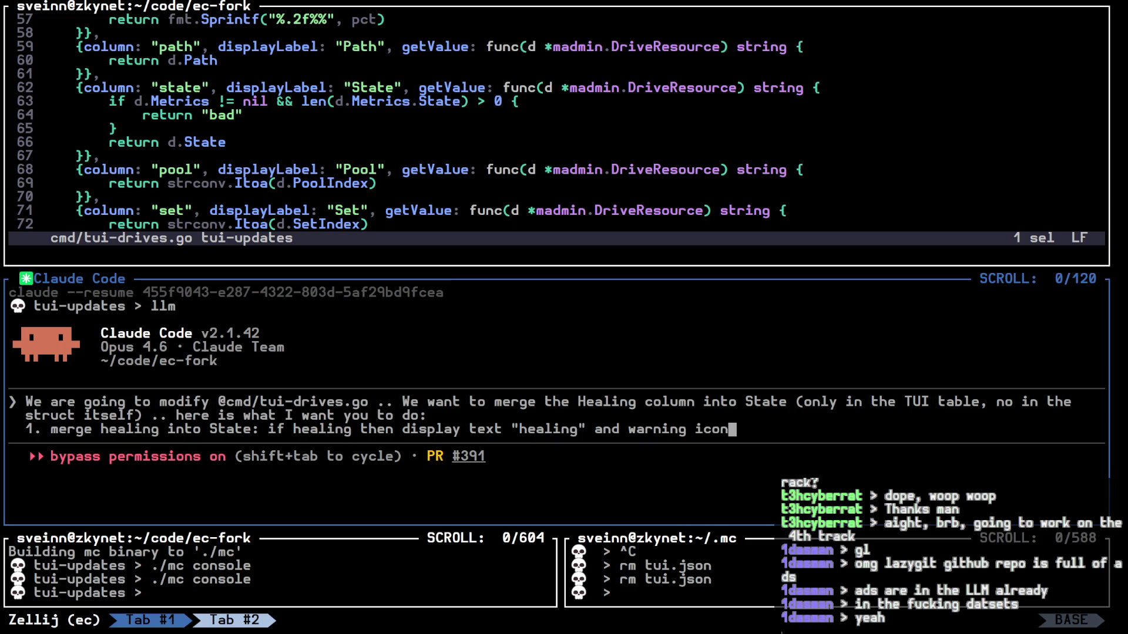
pyautogui.hotkey('shift', 'Return')
pyautogui.write('2. ')
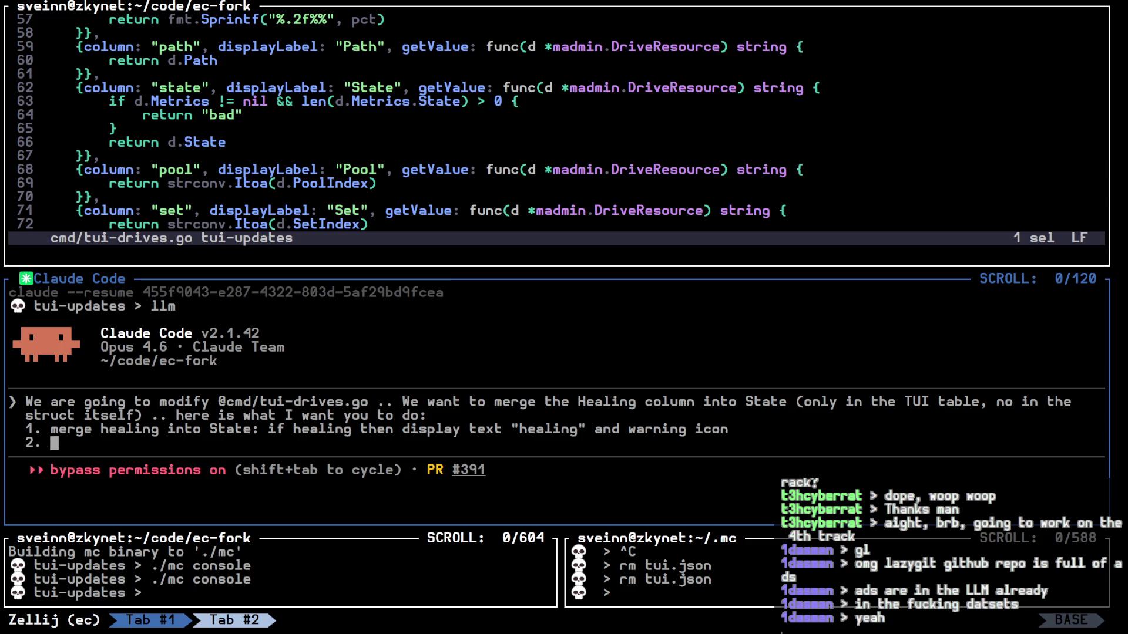
pyautogui.write('remove t')
pyautogui.write('he ')
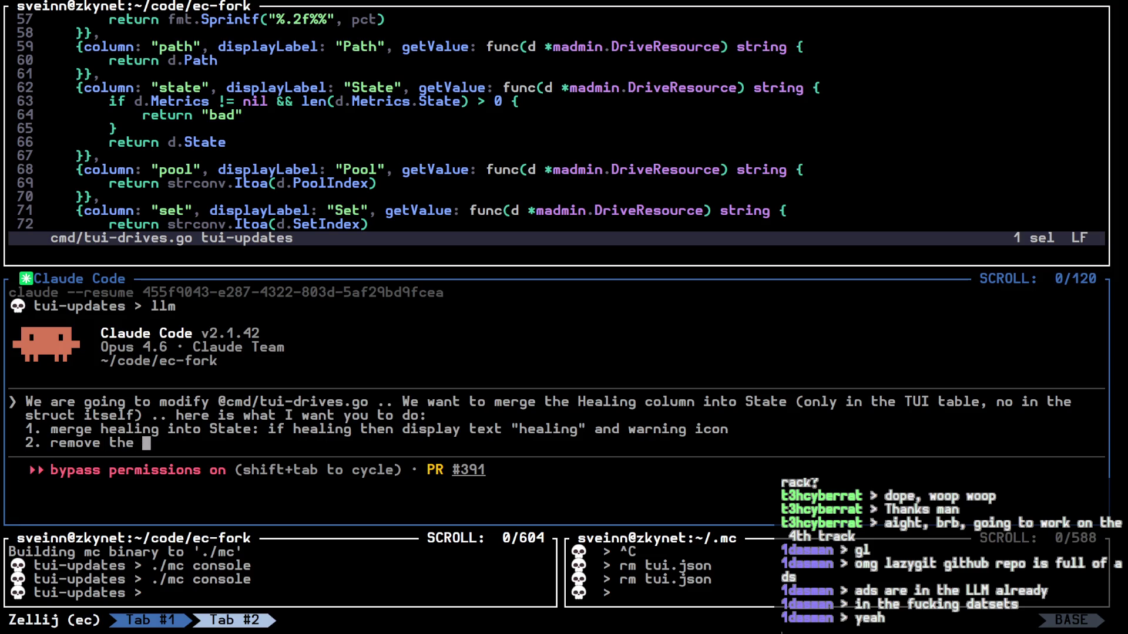
pyautogui.write('okIcon from "')
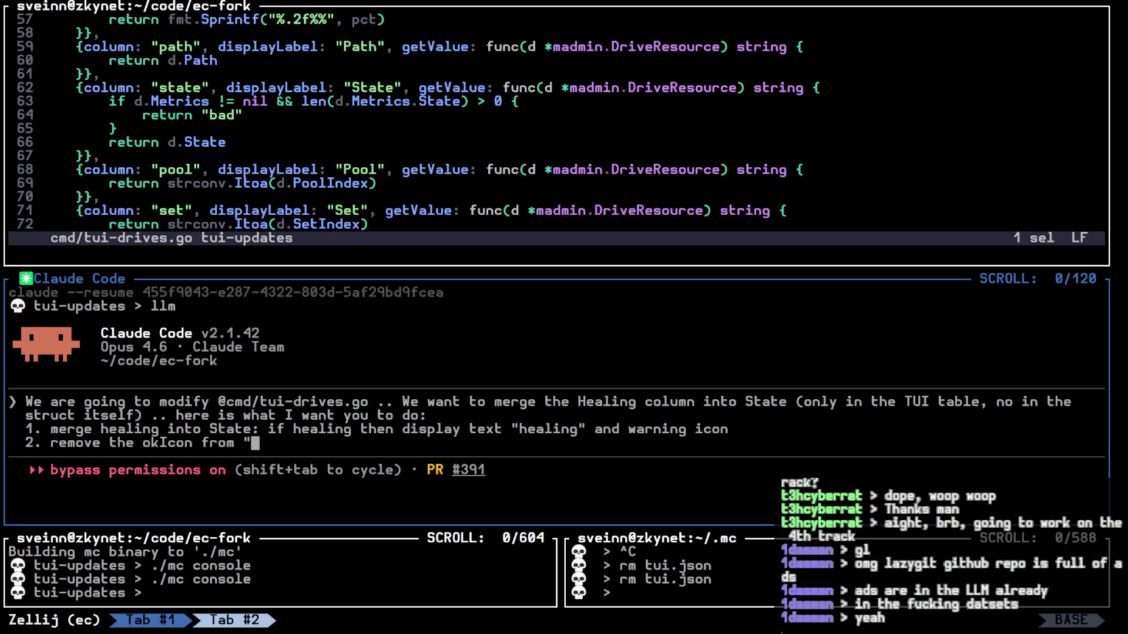
pyautogui.write('drive" fiel')
pyautogui.write('d')
pyautogui.hotkey('shift', 'Return')
pyautogui.write('3.')
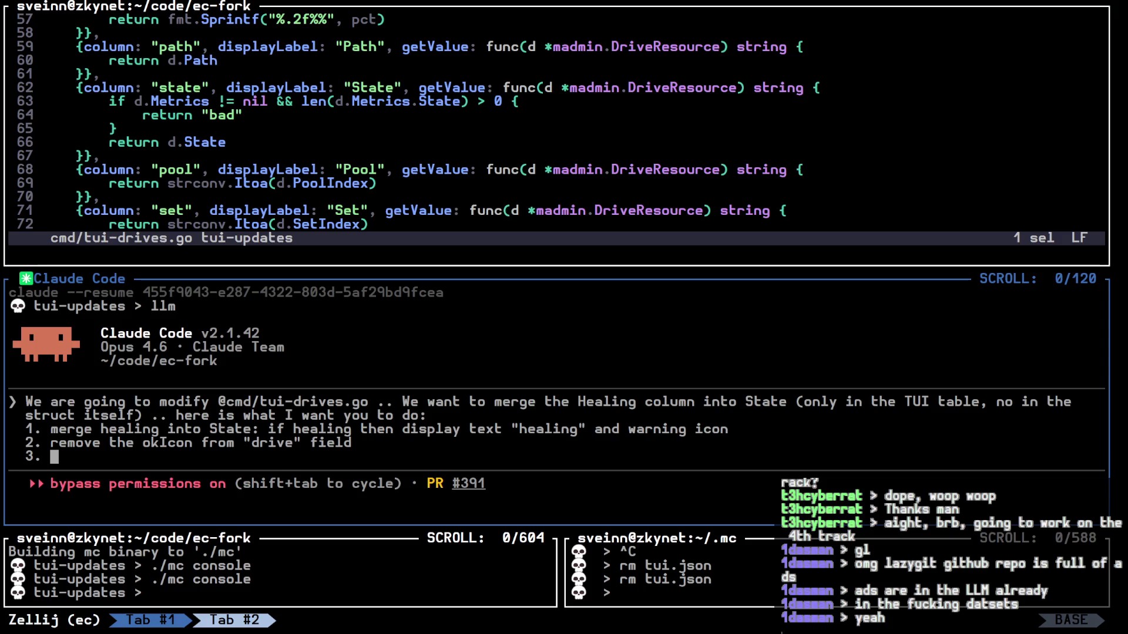
pyautogui.hotkey('alt', 'Up')
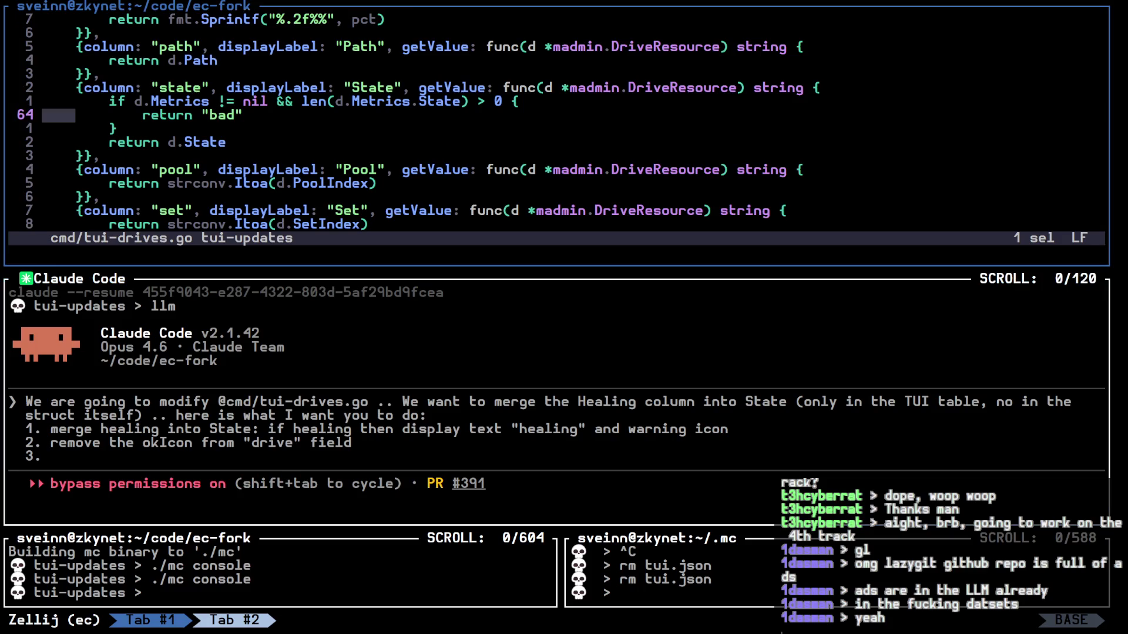
# Step: Review the Healing column code, then draft a state-field rule displaying okIcon when state == ok
pyautogui.scroll(7, 411, 123)
pyautogui.scroll(2, 411, 123)
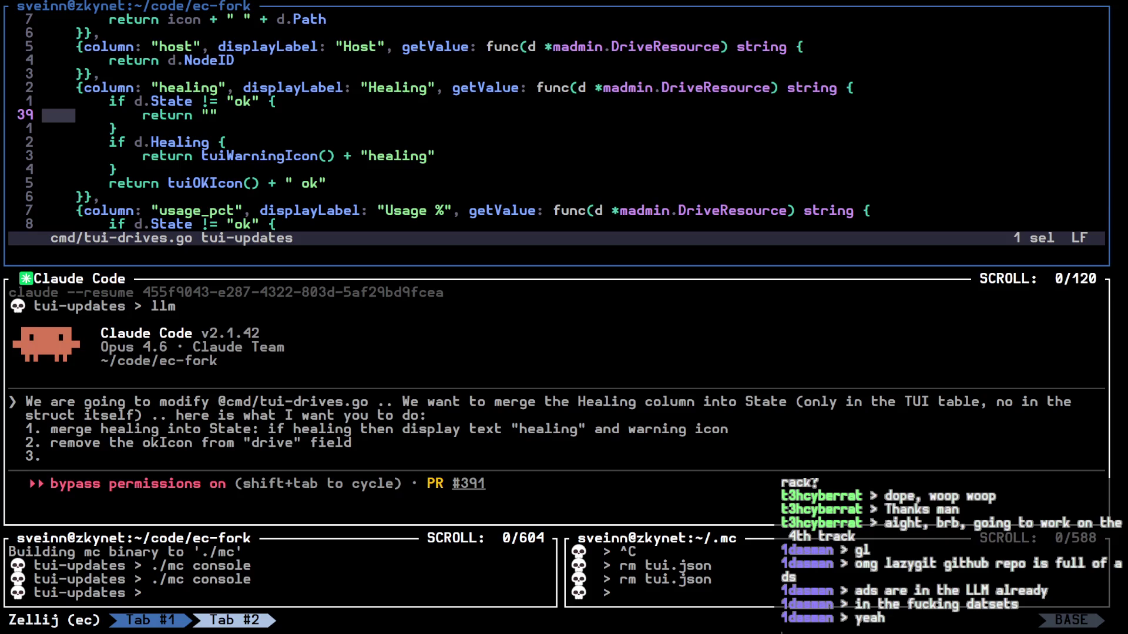
pyautogui.press('j')
pyautogui.press('j')
pyautogui.press('j')
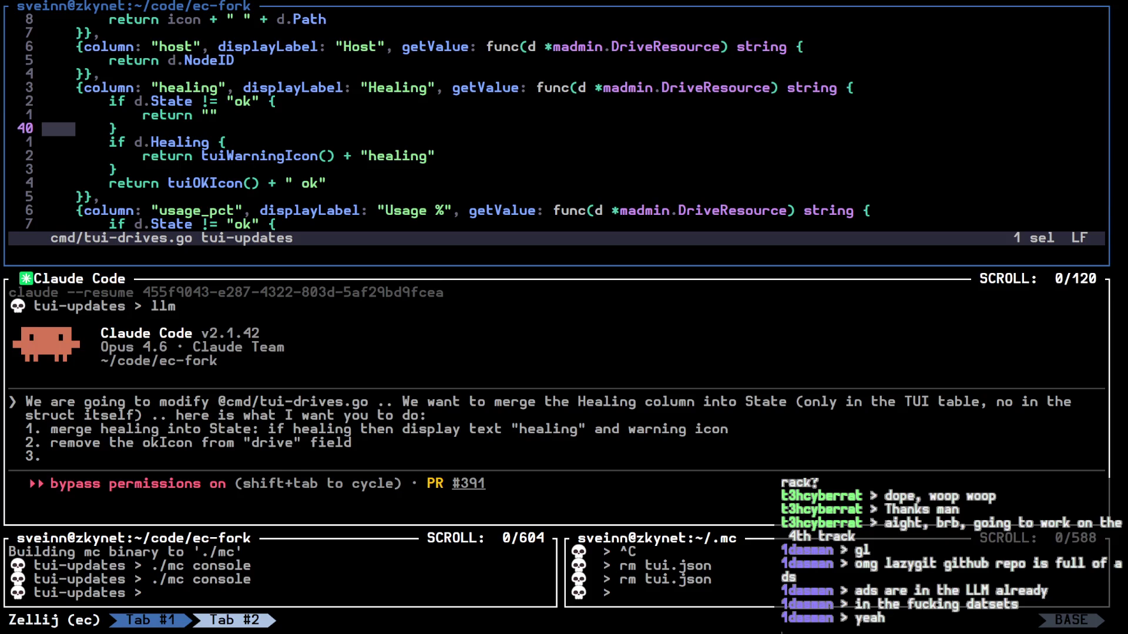
pyautogui.hotkey('alt', 'Down')
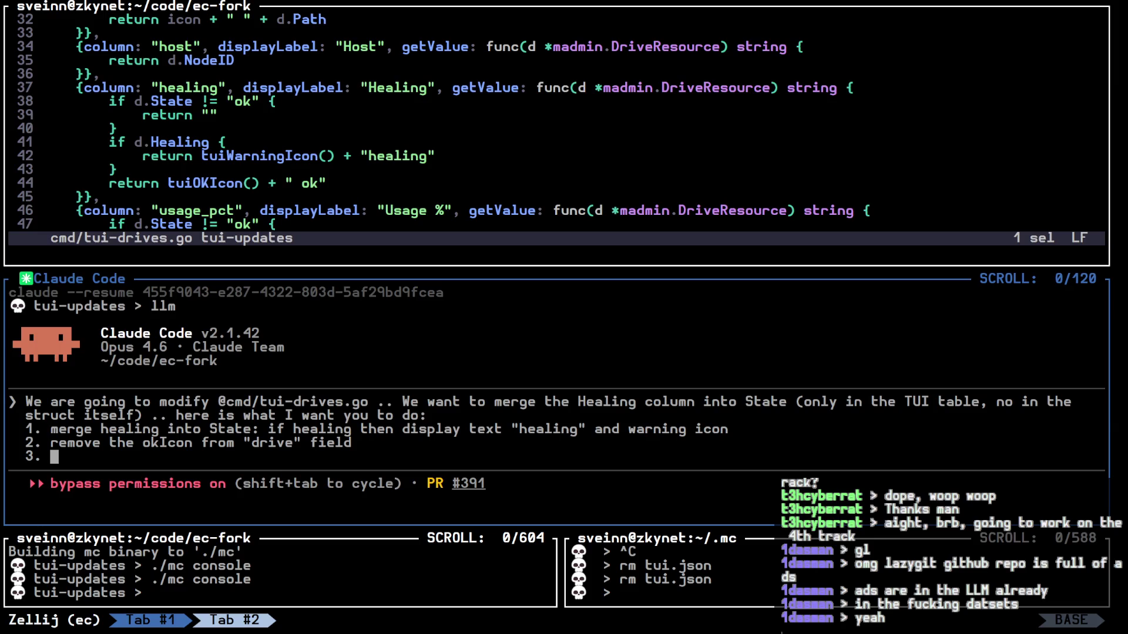
pyautogui.press('Up')
pyautogui.press('Up')
pyautogui.press('Right')
pyautogui.press('Right')
pyautogui.press('Right')
pyautogui.press('Right')
pyautogui.press('Right')
pyautogui.press('Right')
pyautogui.press('Right')
pyautogui.press('Right')
pyautogui.press('Right')
pyautogui.press('BackSpace')
pyautogui.press('BackSpace')
pyautogui.press('BackSpace')
pyautogui.press('Down')
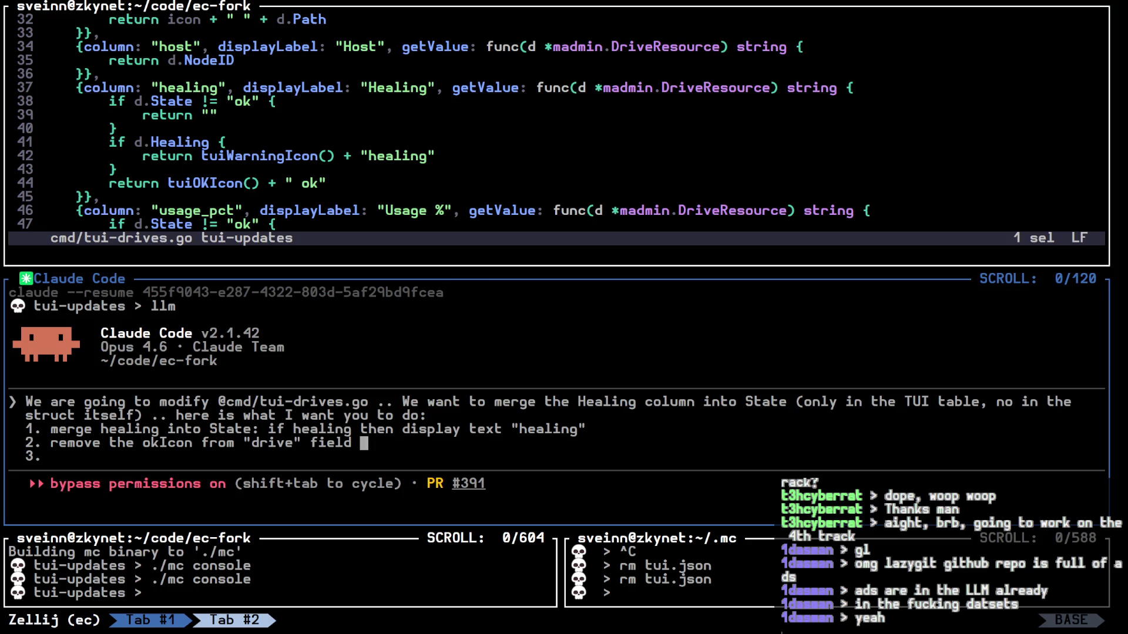
pyautogui.press('Down')
pyautogui.write('in state fie')
pyautogui.write('ld')
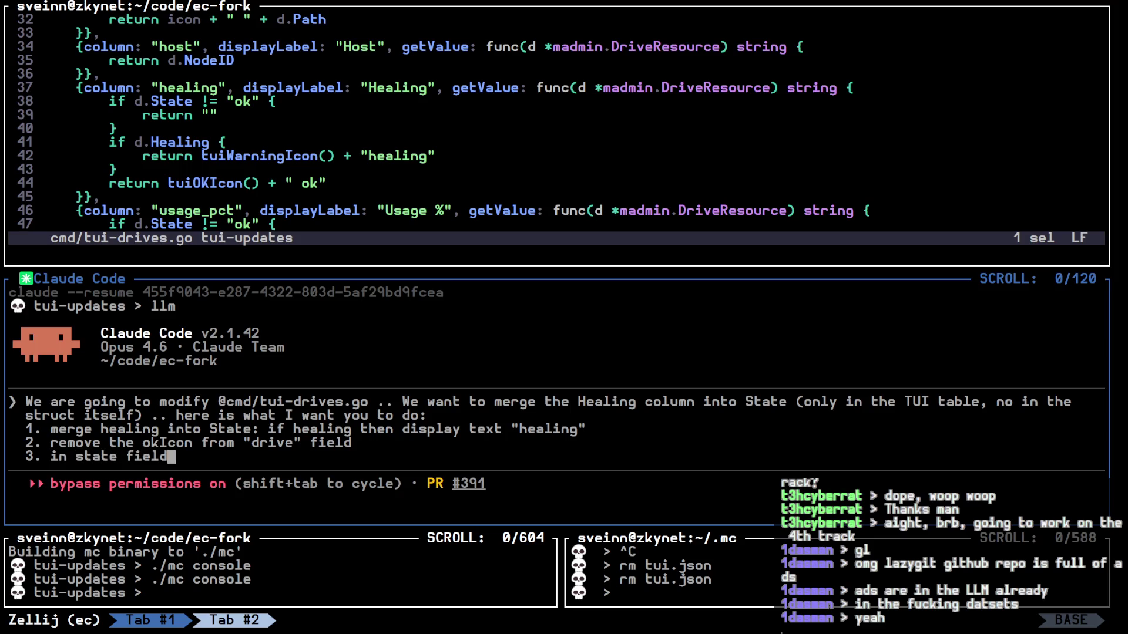
pyautogui.write(', if')
pyautogui.write(' state == ok ')
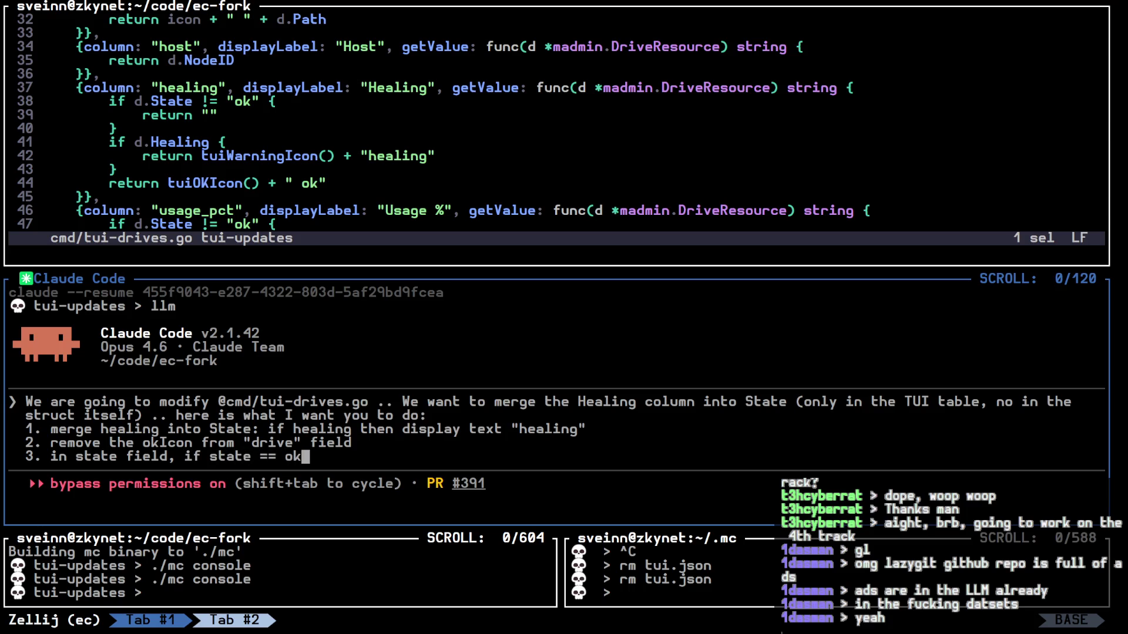
pyautogui.write('> display okIcon, if state !=')
pyautogui.press('BackSpace')
pyautogui.press('BackSpace')
pyautogui.write('=-=')
pyautogui.press('BackSpace')
pyautogui.press('BackSpace')
pyautogui.write('=')
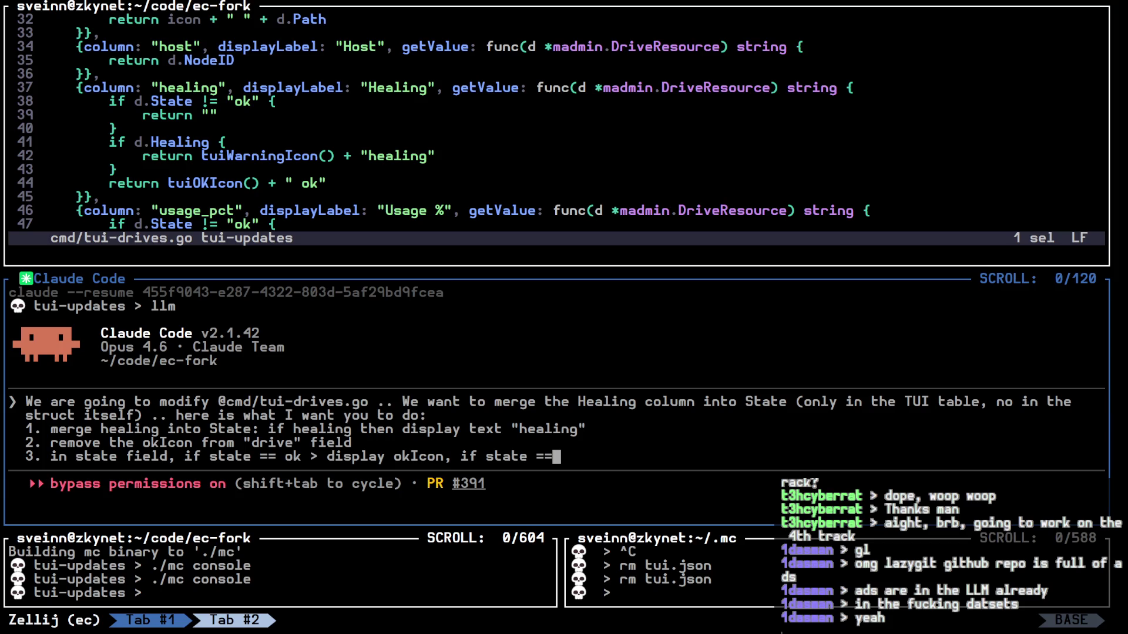
# Step: Append '+ warning icon' to item 1 and delete the okIcon-from-drive item and the draft rule
pyautogui.click(364, 443)
pyautogui.press('Right')
pyautogui.press('Right')
pyautogui.press('Right')
pyautogui.press('Left')
pyautogui.write('+ warning icon')
pyautogui.press('Down')
pyautogui.press('BackSpace')
pyautogui.press('BackSpace')
pyautogui.press('BackSpace')
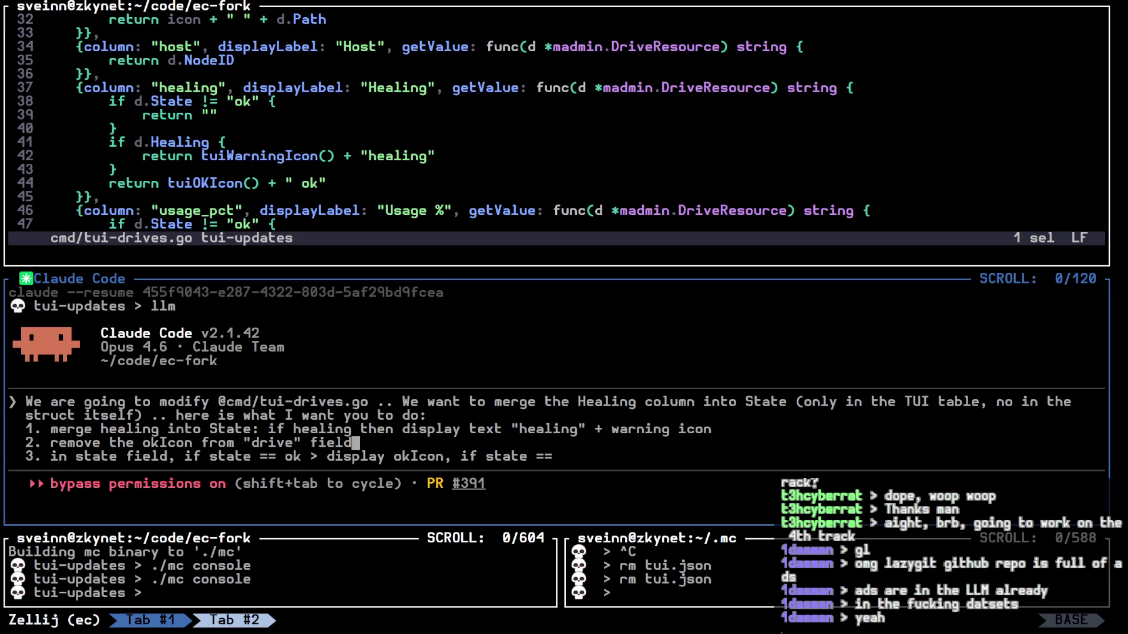
pyautogui.press('BackSpace')
pyautogui.press('BackSpace')
pyautogui.press('BackSpace')
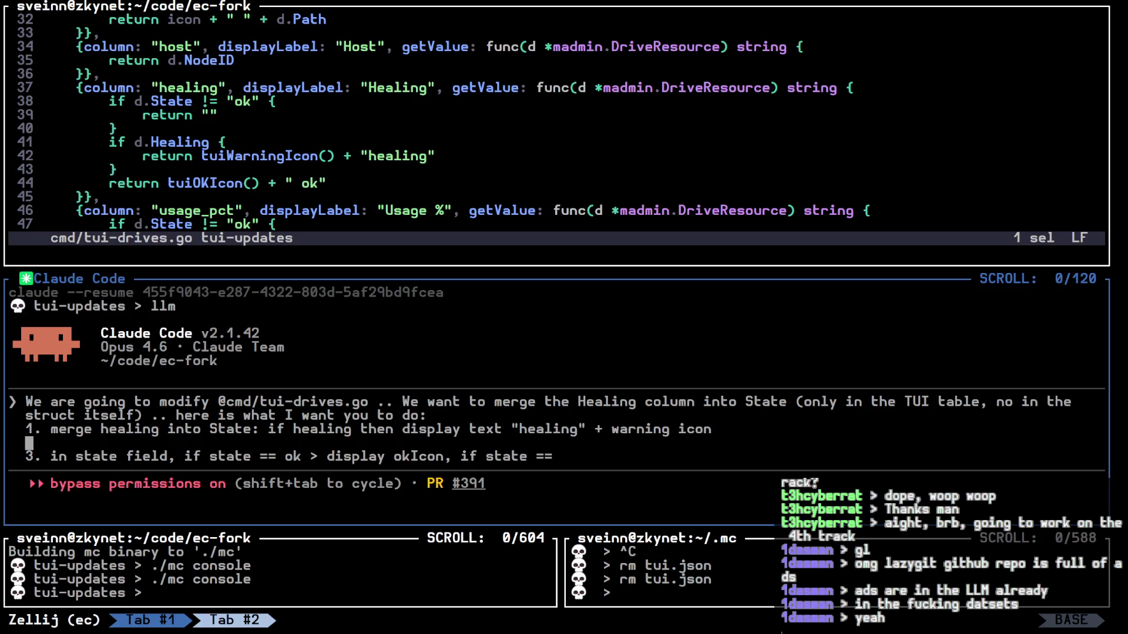
pyautogui.press('Down')
pyautogui.press('Left')
pyautogui.press('Left')
pyautogui.press('Left')
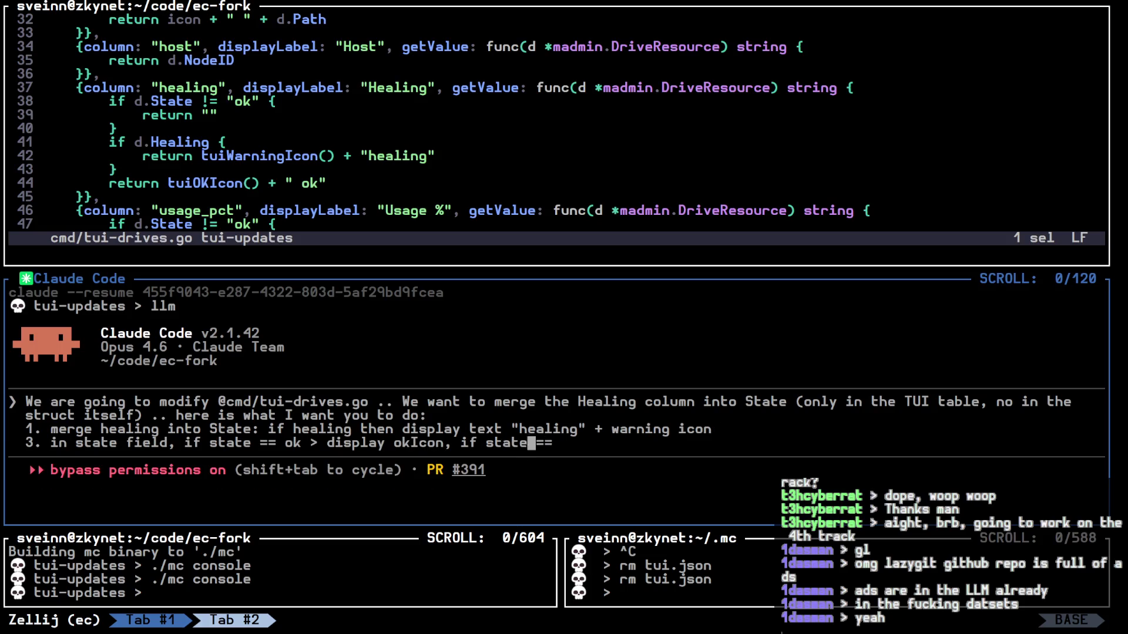
pyautogui.press('Right')
pyautogui.press('Right')
pyautogui.press('Right')
pyautogui.press('BackSpace')
pyautogui.press('BackSpace')
pyautogui.press('BackSpace')
pyautogui.press('BackSpace')
pyautogui.press('BackSpace')
pyautogui.press('BackSpace')
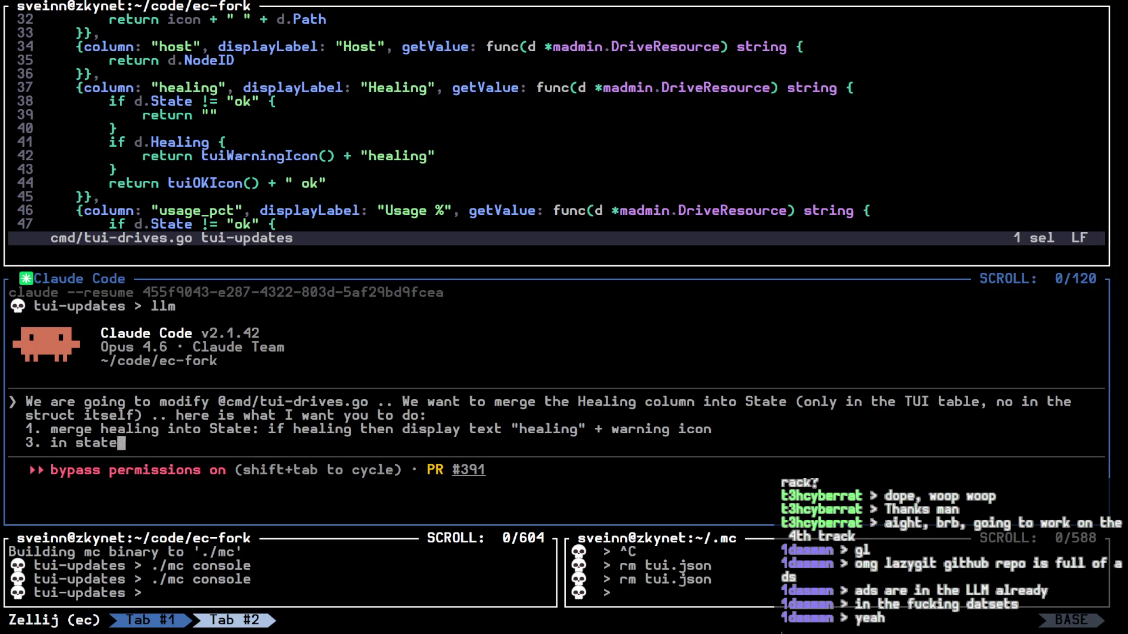
# Step: Write rule 2: if state == ok and healing == false, display text "ok" + ok icon
pyautogui.write('2. in state field: if state ')
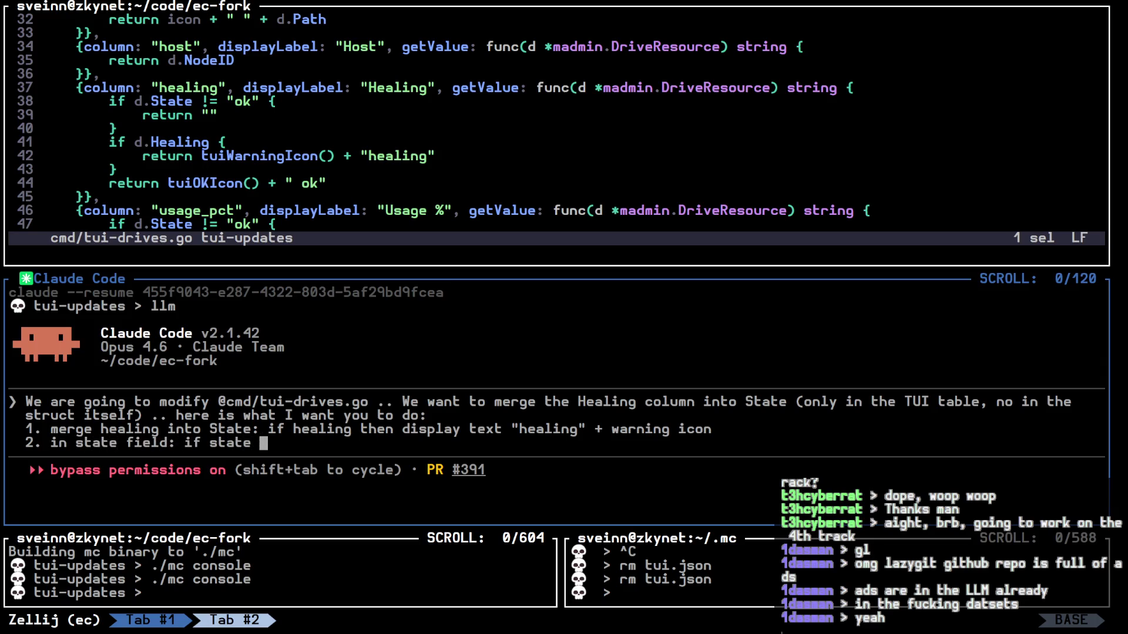
pyautogui.write('== ok ')
pyautogui.write('and heali')
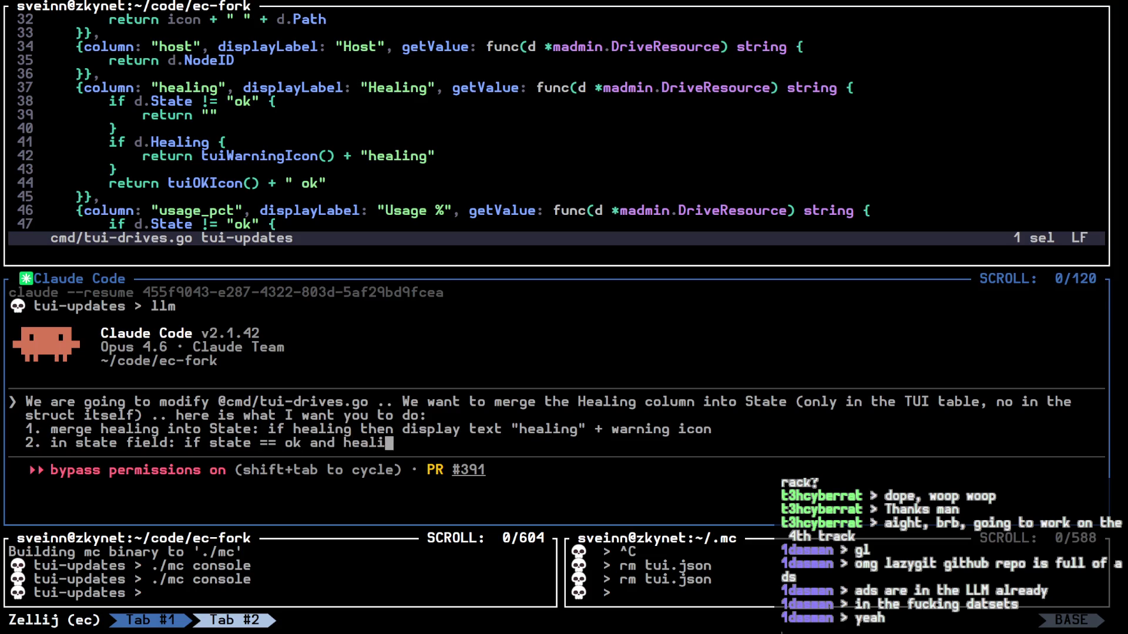
pyautogui.write('ng == false')
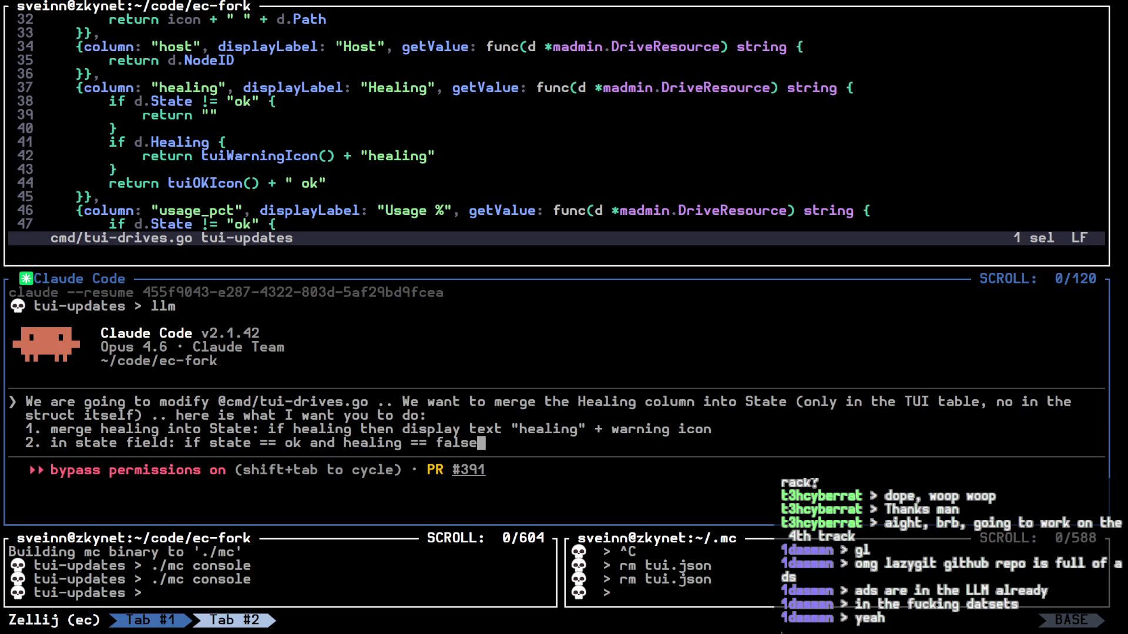
pyautogui.write(' display te')
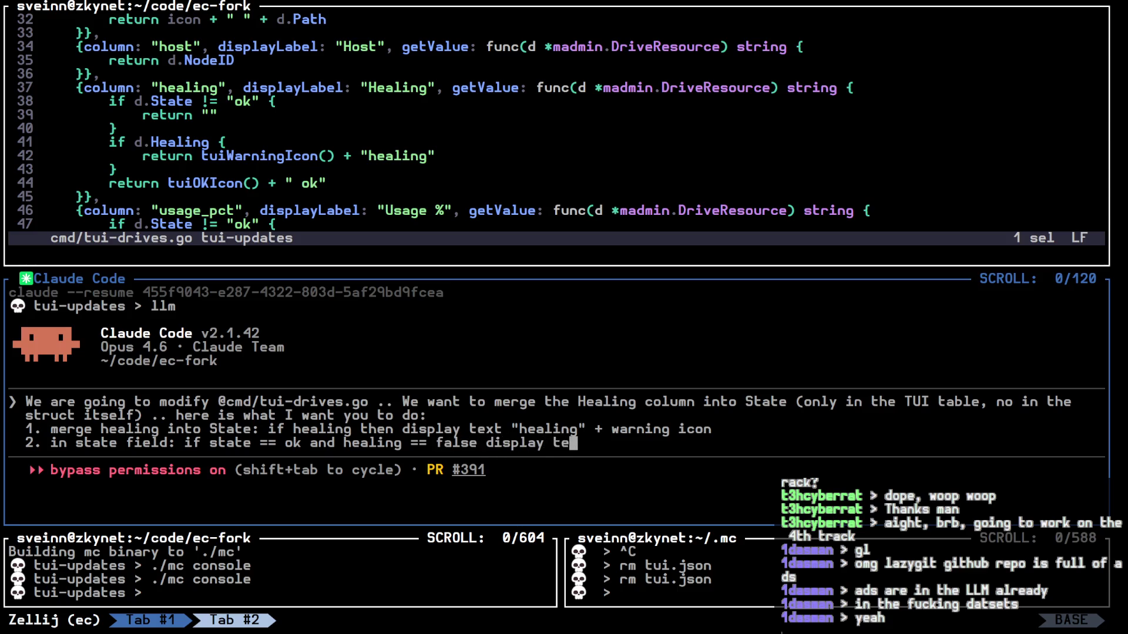
pyautogui.write('xt: "ok')
pyautogui.press('BackSpace')
pyautogui.write('" + ')
pyautogui.write('ok icon')
pyautogui.hotkey('shift', 'Return')
# Step: Add rule 3 showing "healing" + warning icon when healing is true, and start a "not ok" rule 4
pyautogui.write('3')
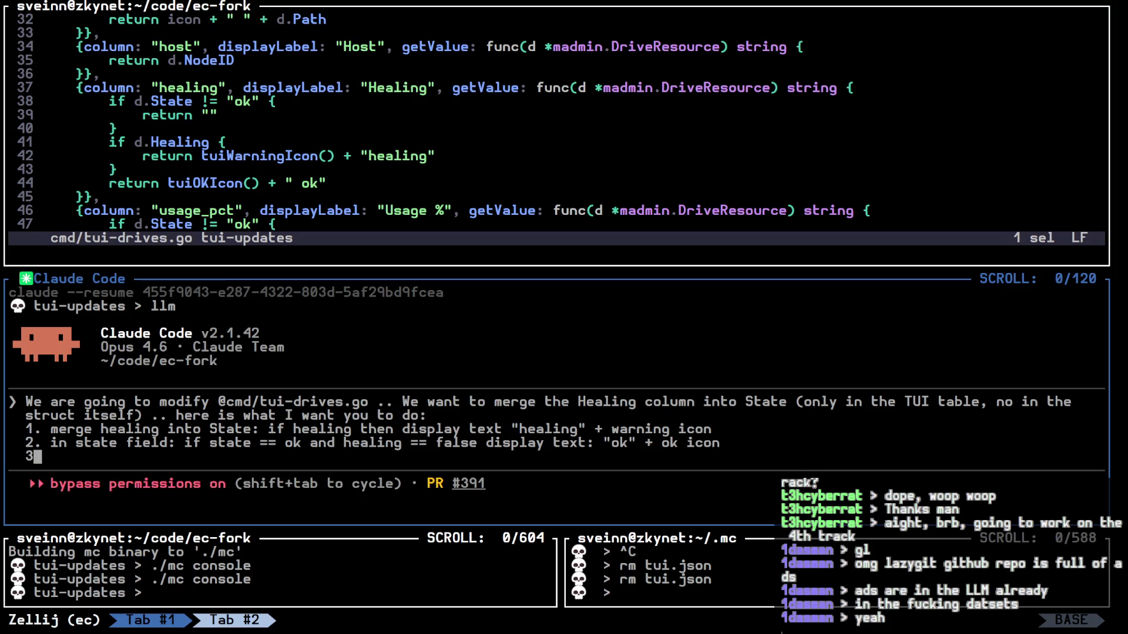
pyautogui.write('. in state fie')
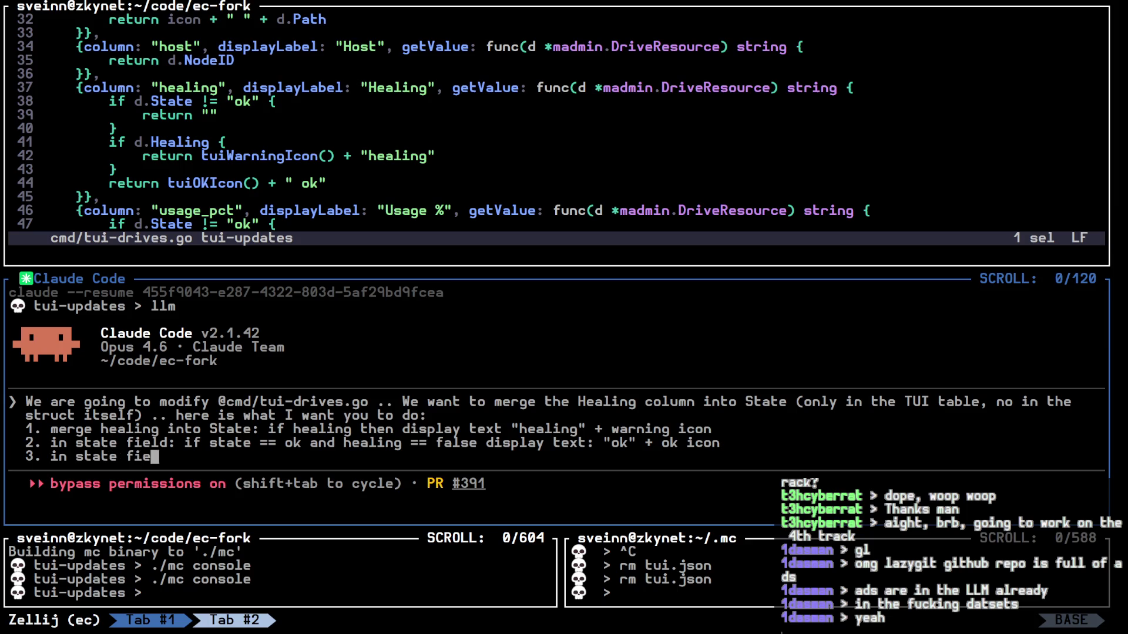
pyautogui.write('ld: if state == ok')
pyautogui.write(' a')
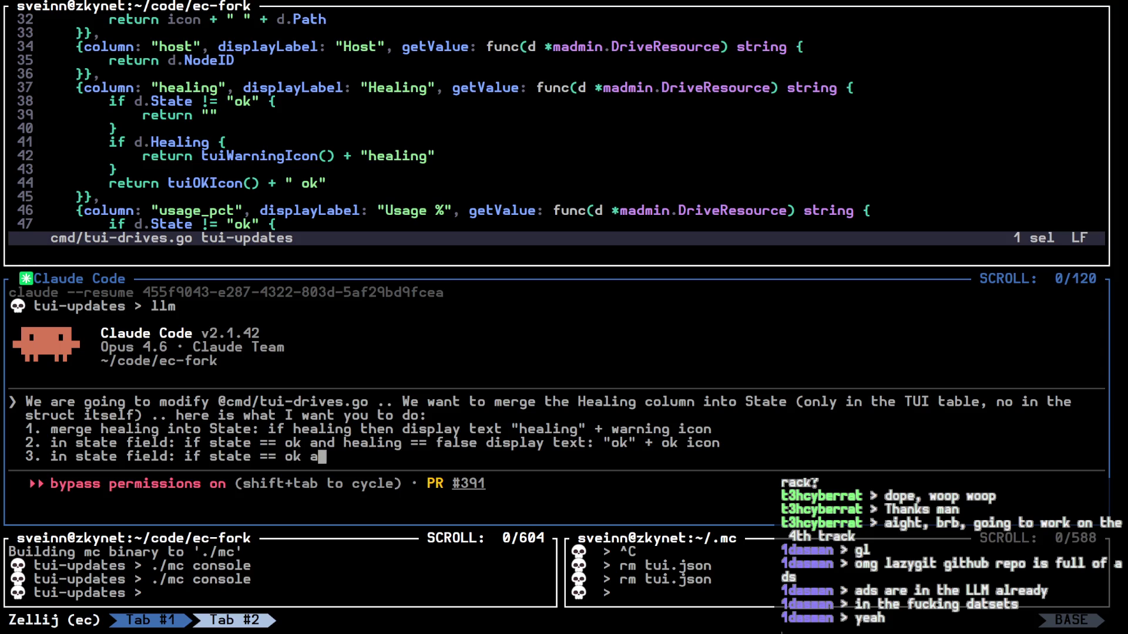
pyautogui.write('nd healing == strue')
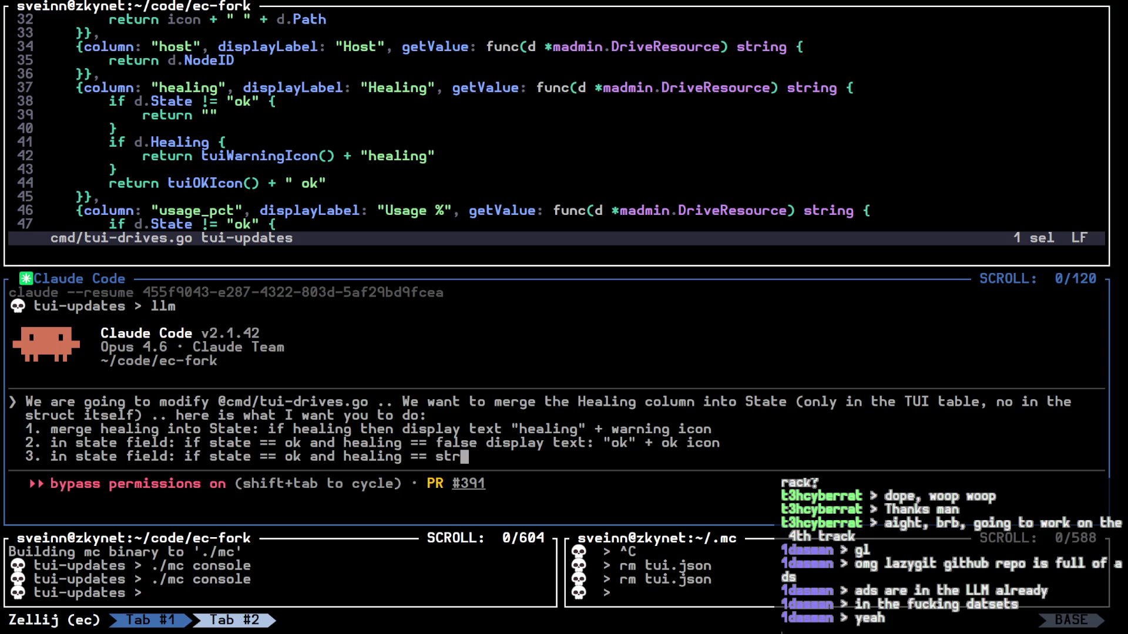
pyautogui.press('BackSpace')
pyautogui.press('BackSpace')
pyautogui.press('BackSpace')
pyautogui.write('true ')
pyautogui.write('display text ')
pyautogui.write('"he')
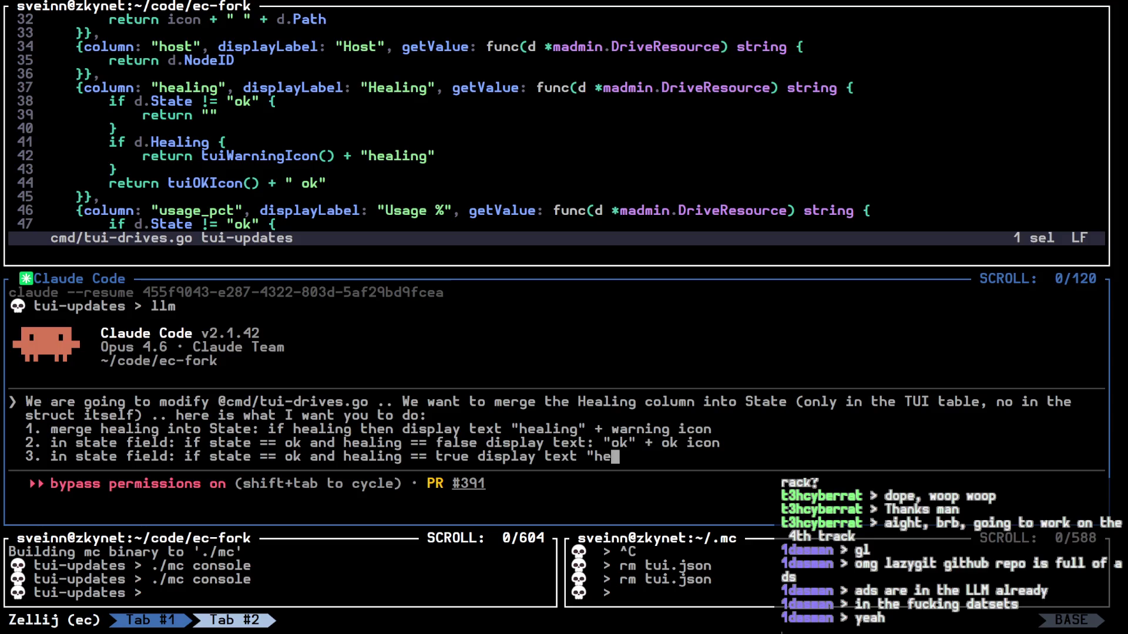
pyautogui.write('aling" + warning icon')
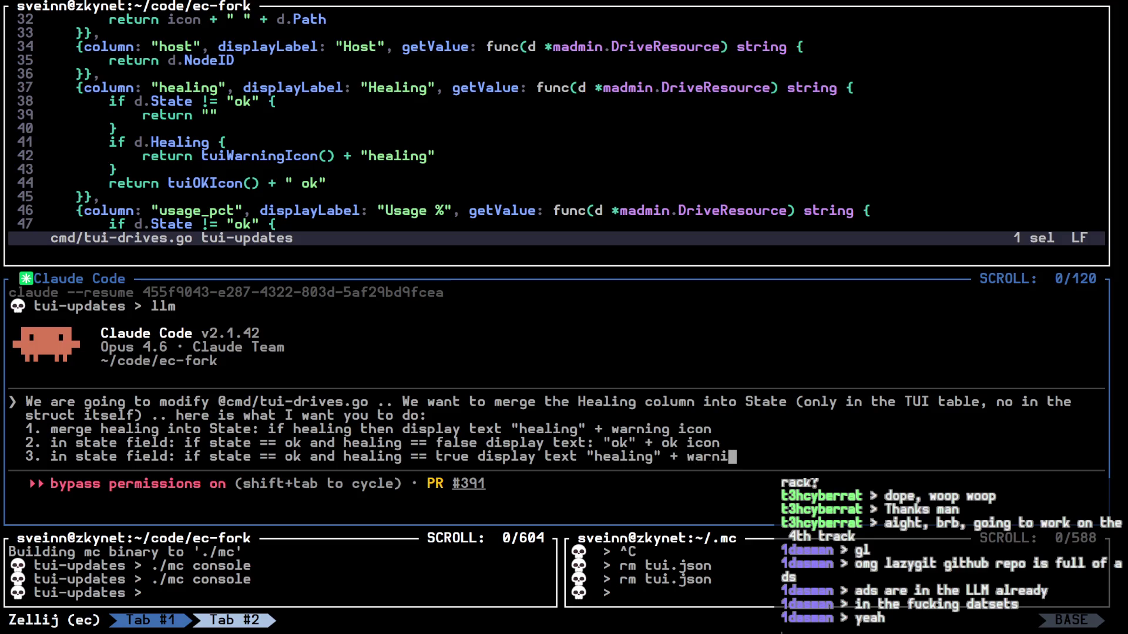
pyautogui.hotkey('shift', 'Return')
pyautogui.write('. in state field: if')
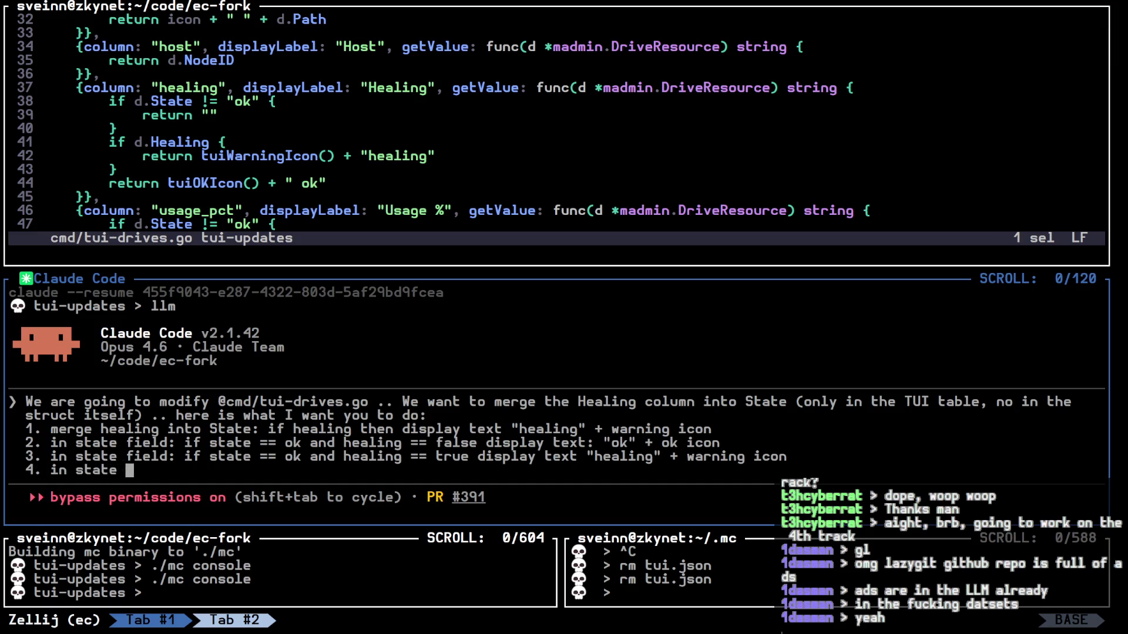
pyautogui.write(' state =')
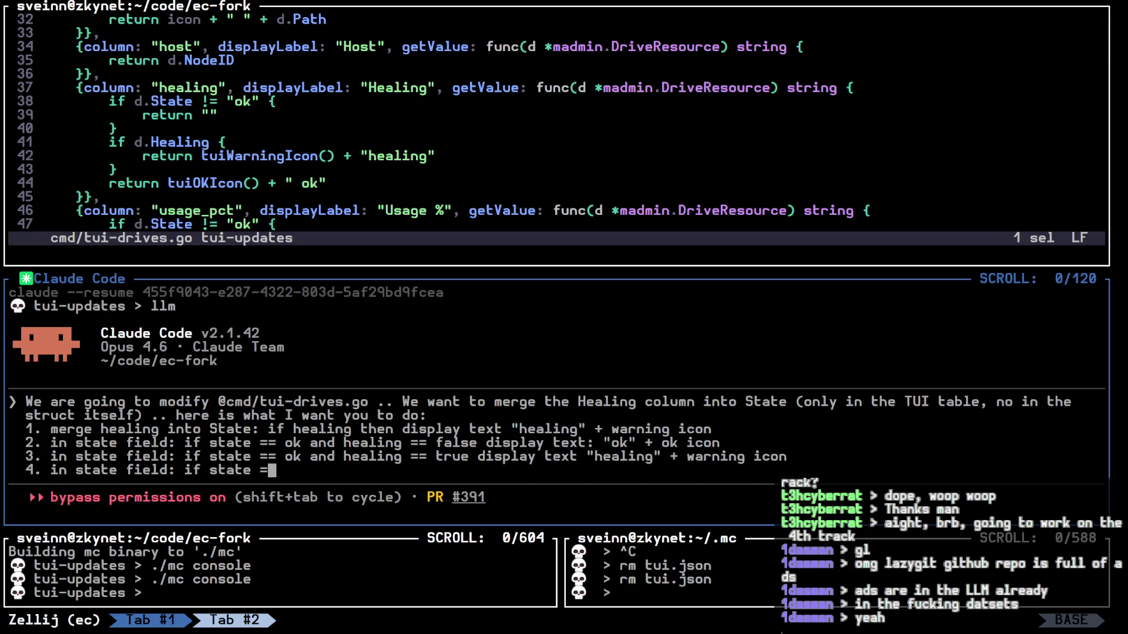
pyautogui.write('= ok')
pyautogui.write('display text: ')
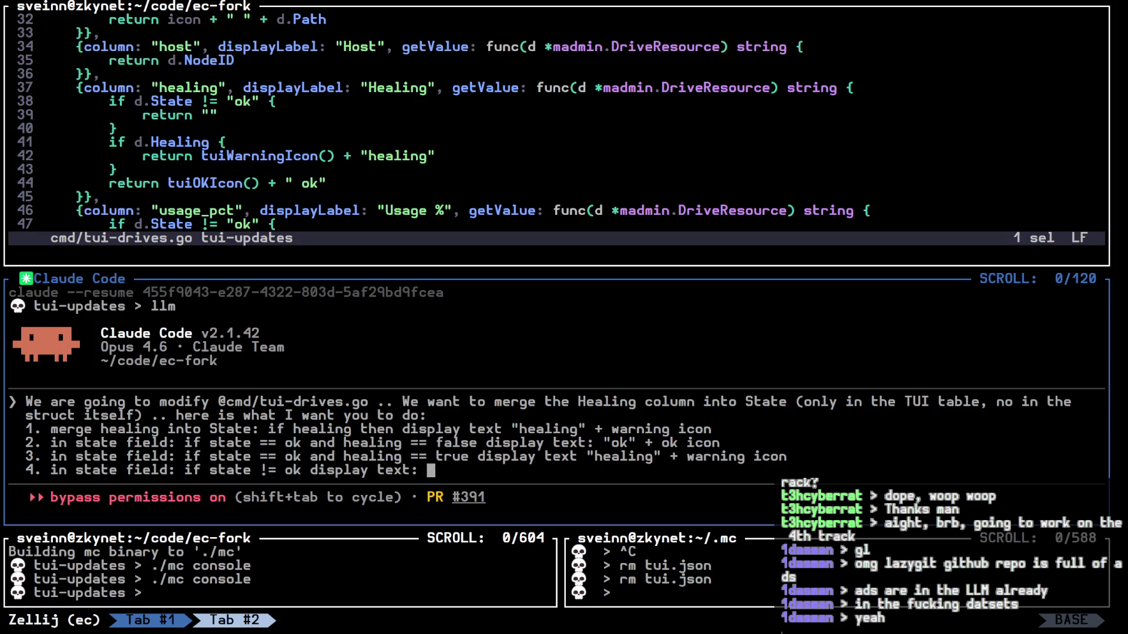
pyautogui.write('"not ok')
pyautogui.hotkey('alt', 'Up')
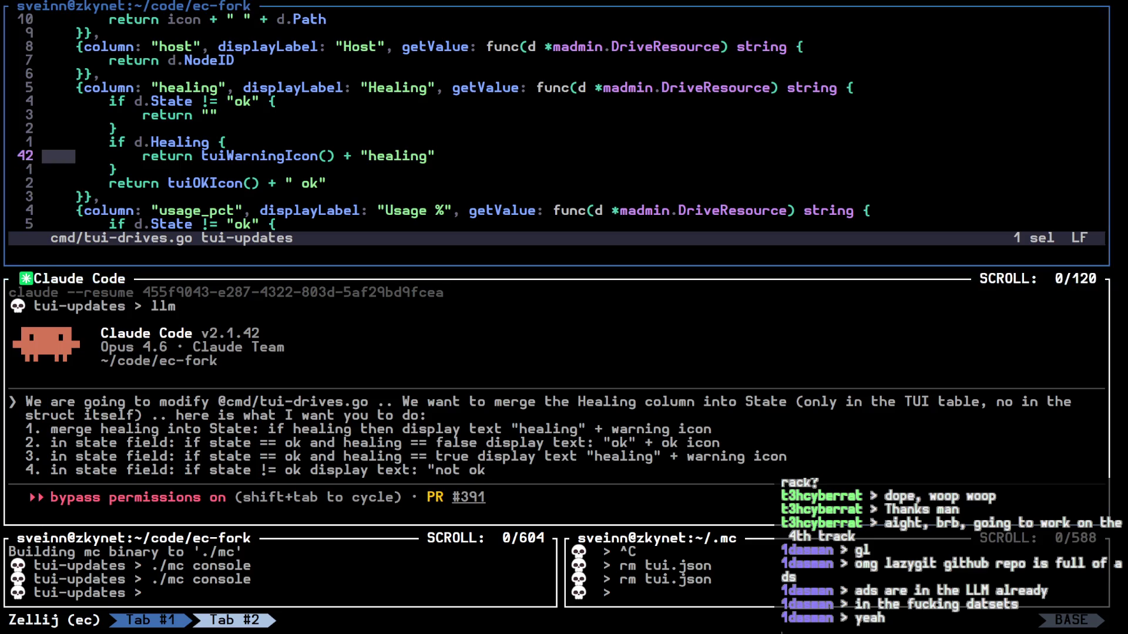
# Step: Finish rule 4 so non-ok drives show d.State + errorIcon, send the request, and open lazygit
pyautogui.press('k')
pyautogui.press('k')
pyautogui.press('k')
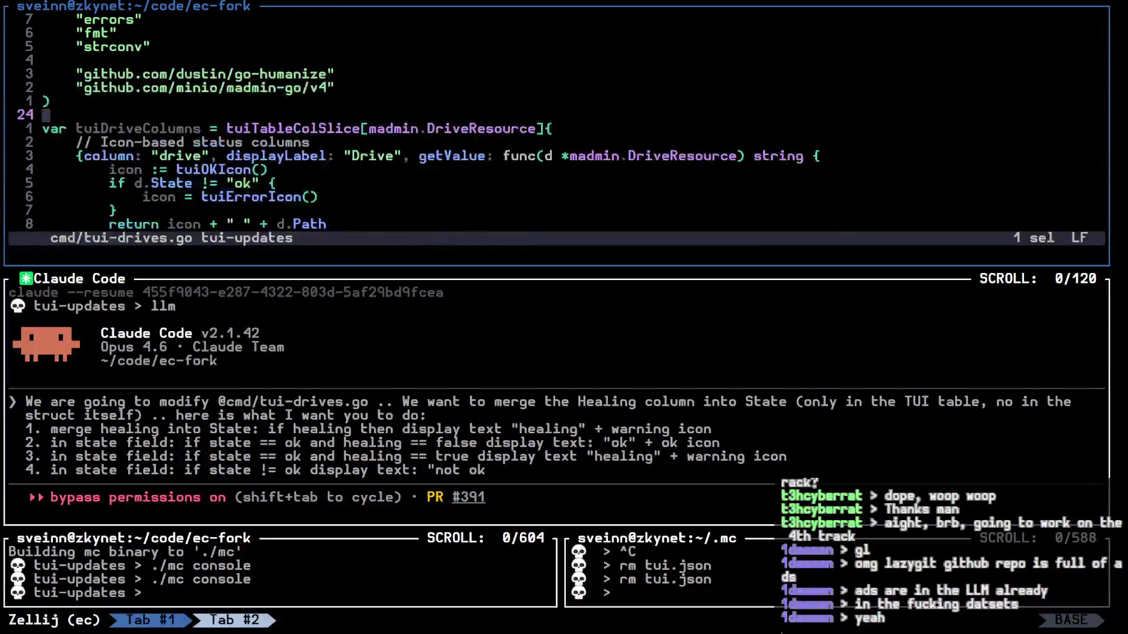
pyautogui.press('j')
pyautogui.press('j')
pyautogui.press('j')
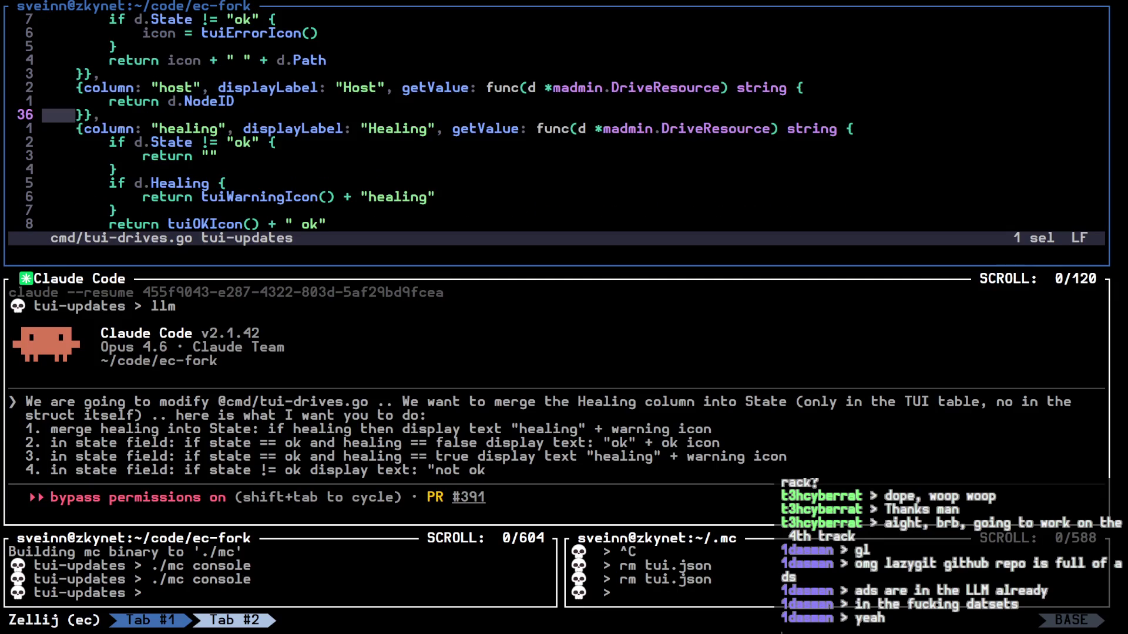
pyautogui.press('j')
pyautogui.press('j')
pyautogui.press('j')
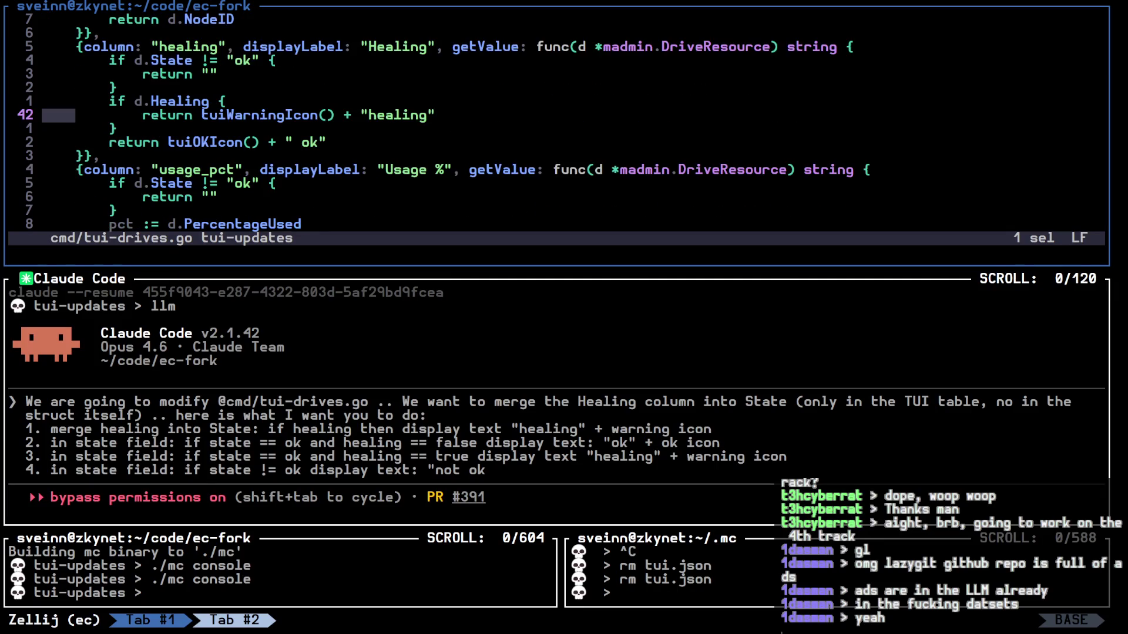
pyautogui.hotkey('alt', 'j')
pyautogui.press('BackSpace')
pyautogui.press('BackSpace')
pyautogui.press('BackSpace')
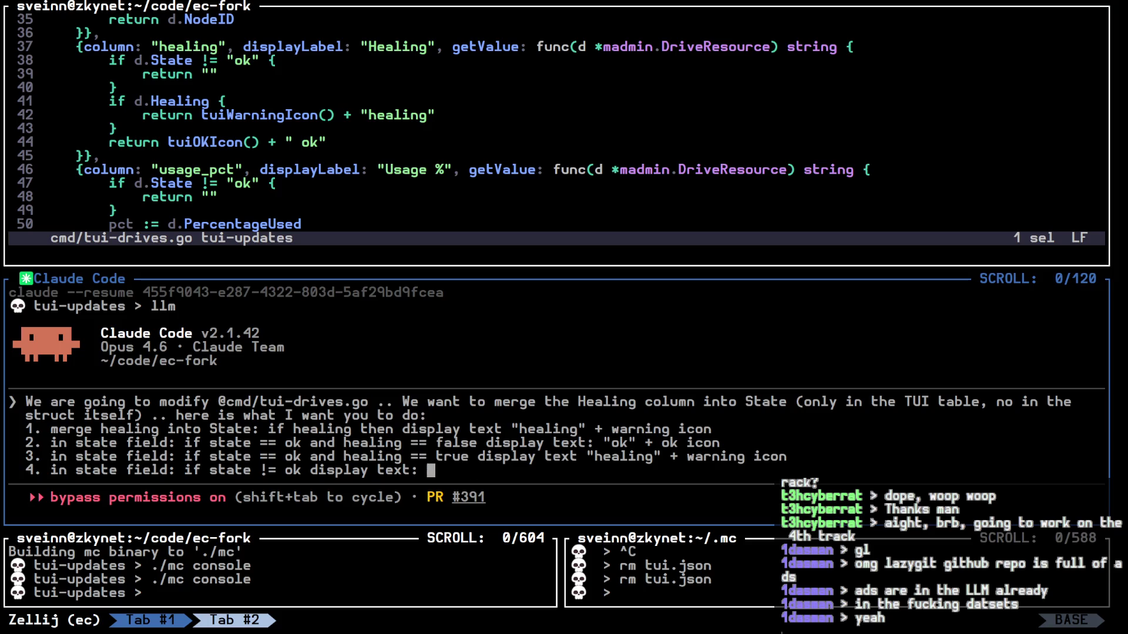
pyautogui.hotkey('alt', 'k')
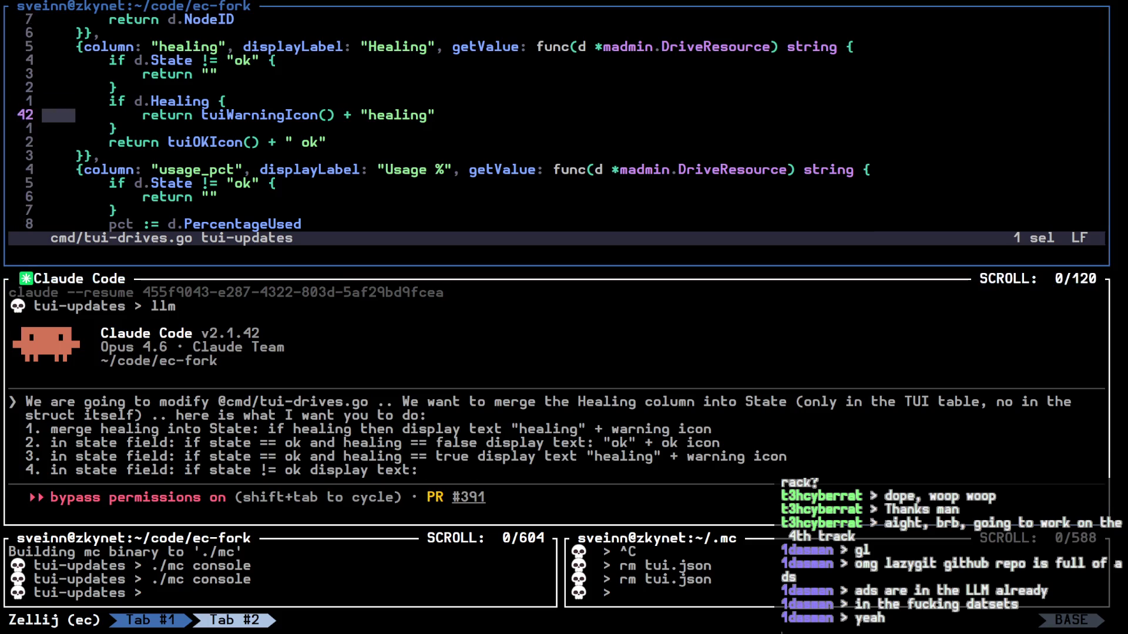
pyautogui.press('k')
pyautogui.press('k')
pyautogui.press('k')
pyautogui.hotkey('alt', 'j')
pyautogui.write('Sta')
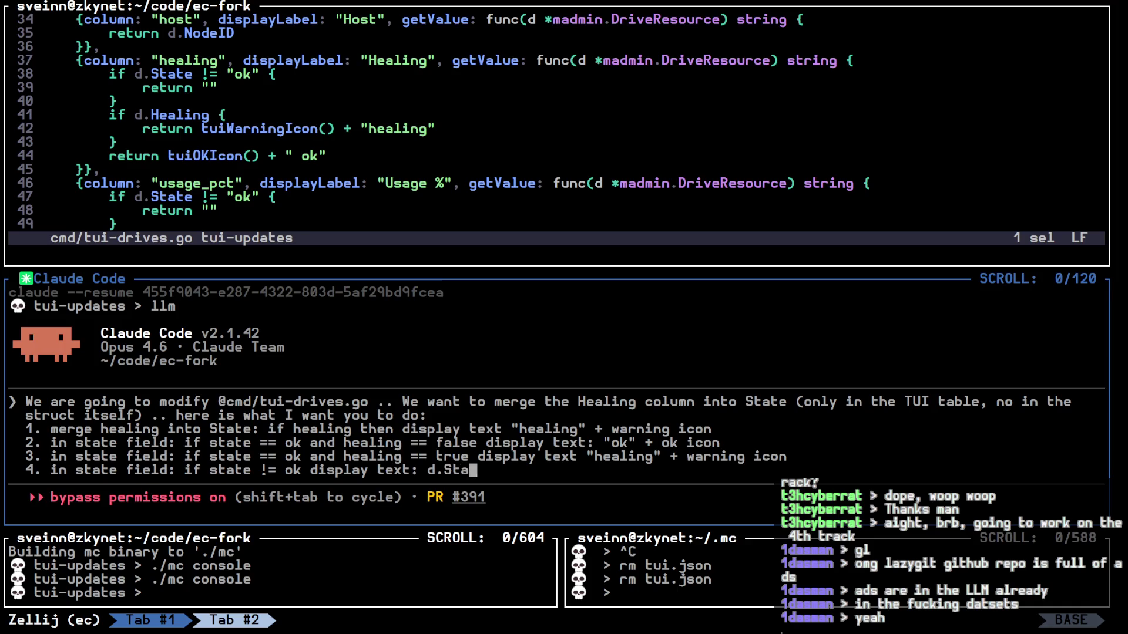
pyautogui.write('te + ')
pyautogui.write('errorIcon')
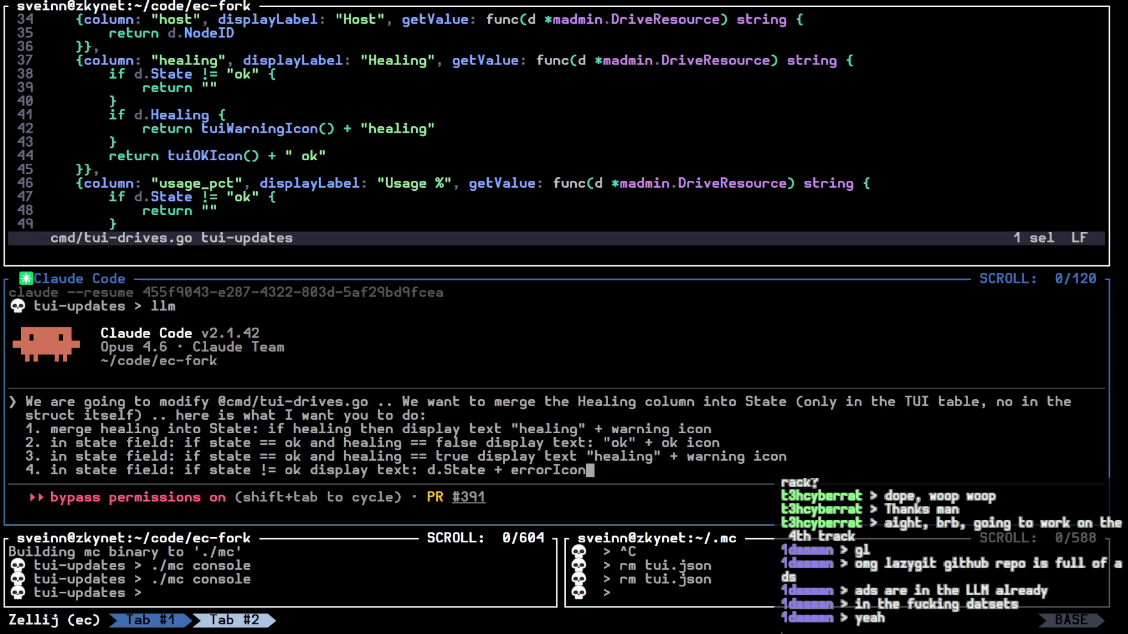
pyautogui.press('Return')
pyautogui.hotkey('ctrl', 'g')
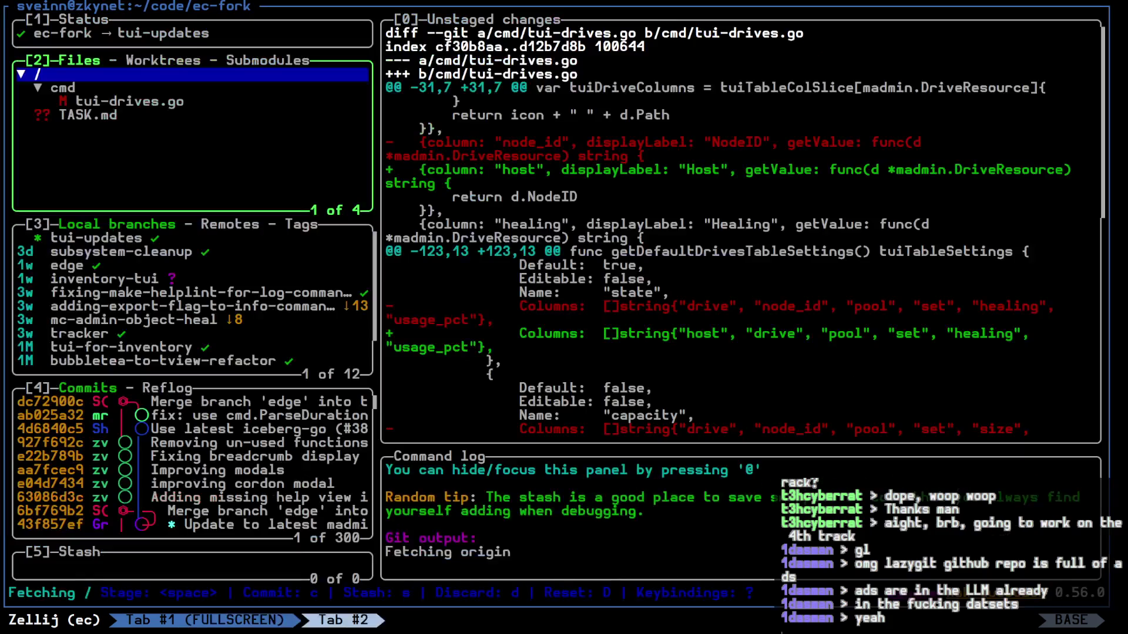
# Step: Stage and commit tui-drives.go as 'naming node_host in drive tui', then quit lazygit
pyautogui.press('space')
pyautogui.write('c')
pyautogui.write('naming node_id t')
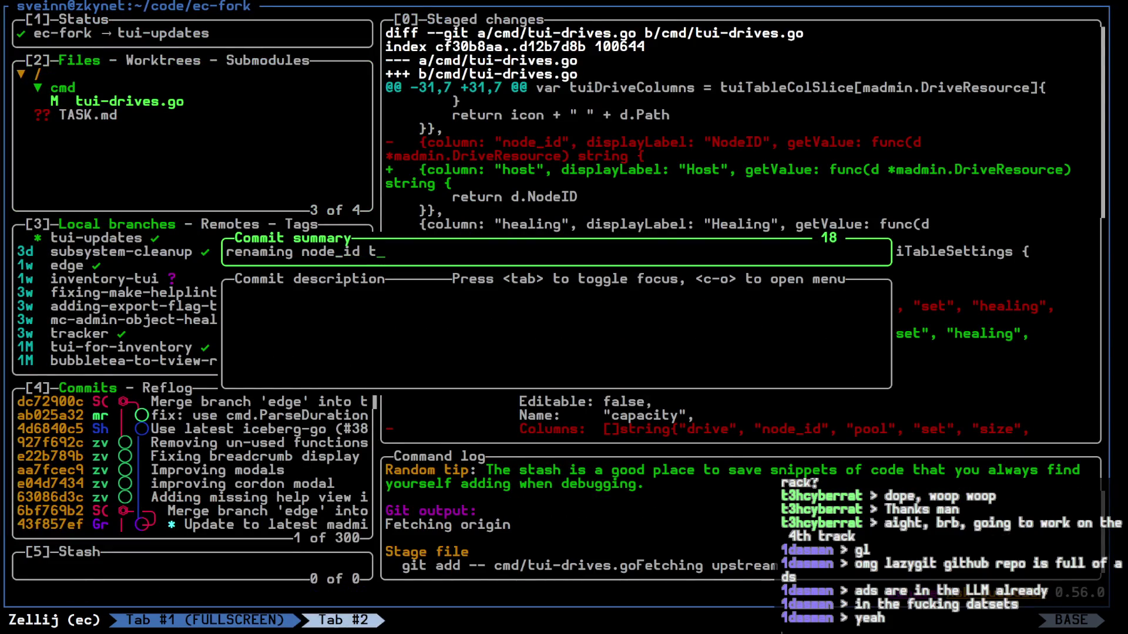
pyautogui.write('host in drive tui')
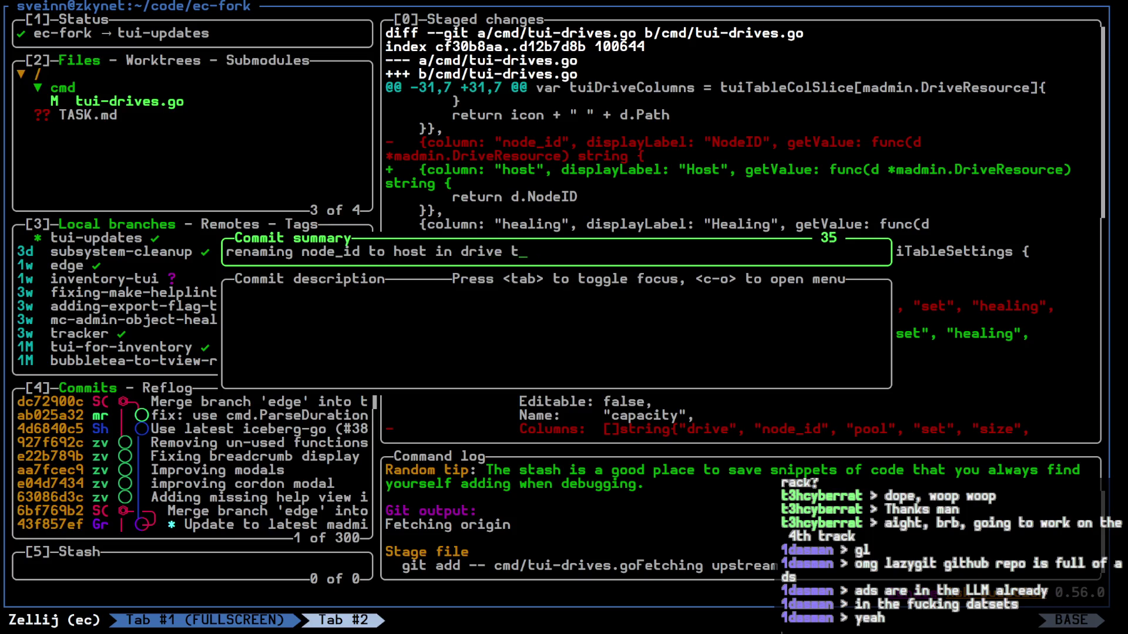
pyautogui.press('Return')
pyautogui.press('q')
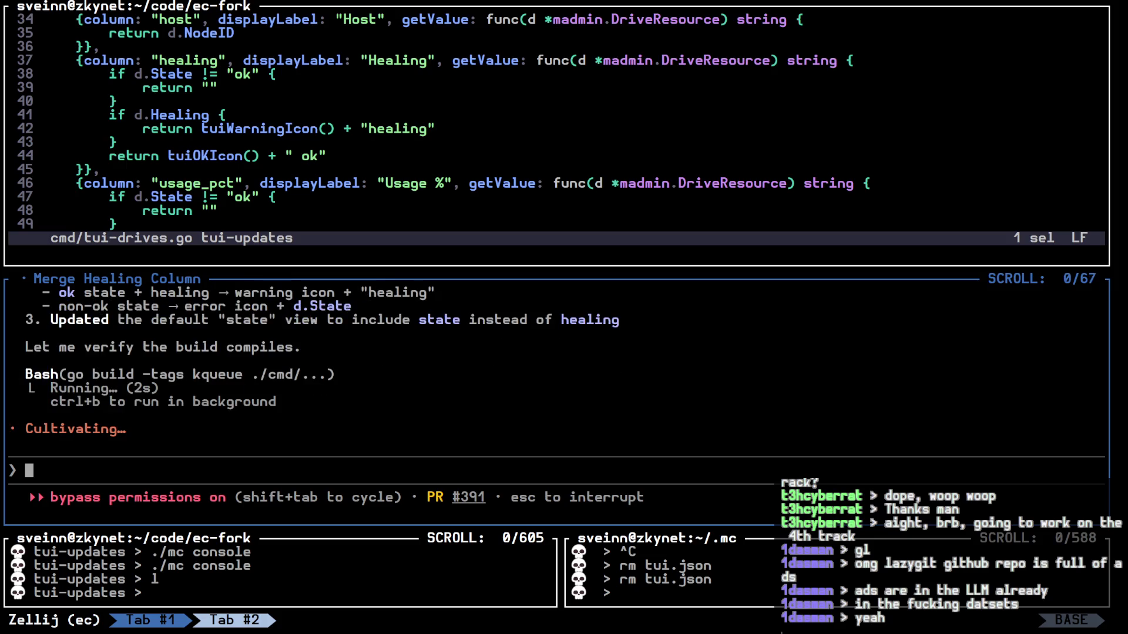
# Step: Review Claude's new State column logic, including the non-ok error icon, in tui-drives.go
pyautogui.hotkey('alt', 'Up')
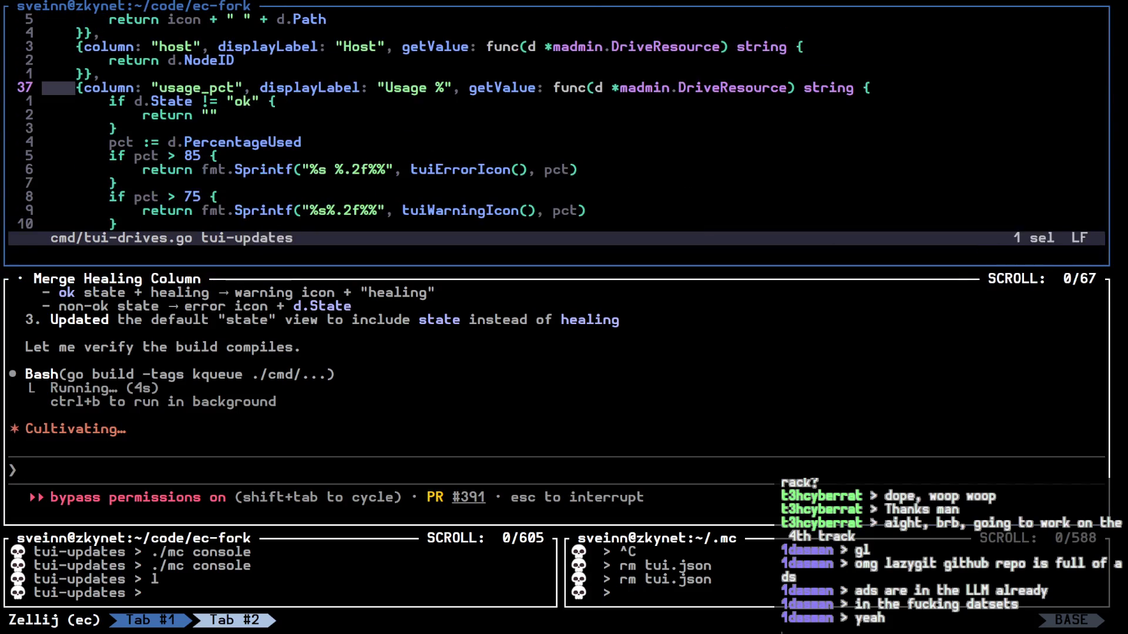
pyautogui.hotkey('ctrl', 'd')
pyautogui.scroll(5, 445, 122)
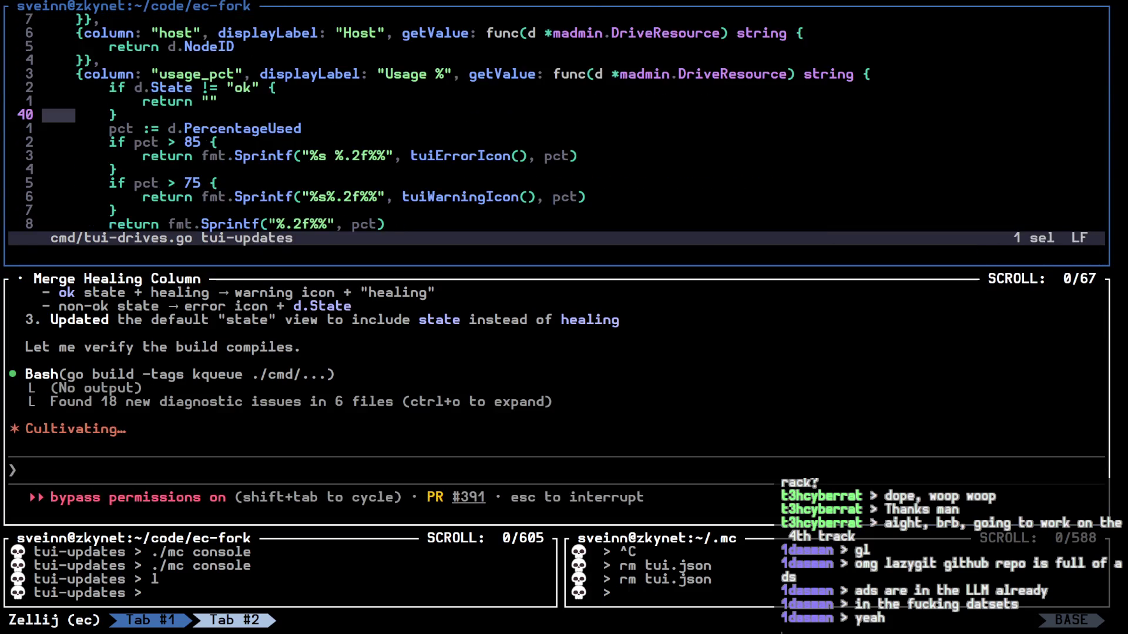
pyautogui.scroll(-8, 445, 123)
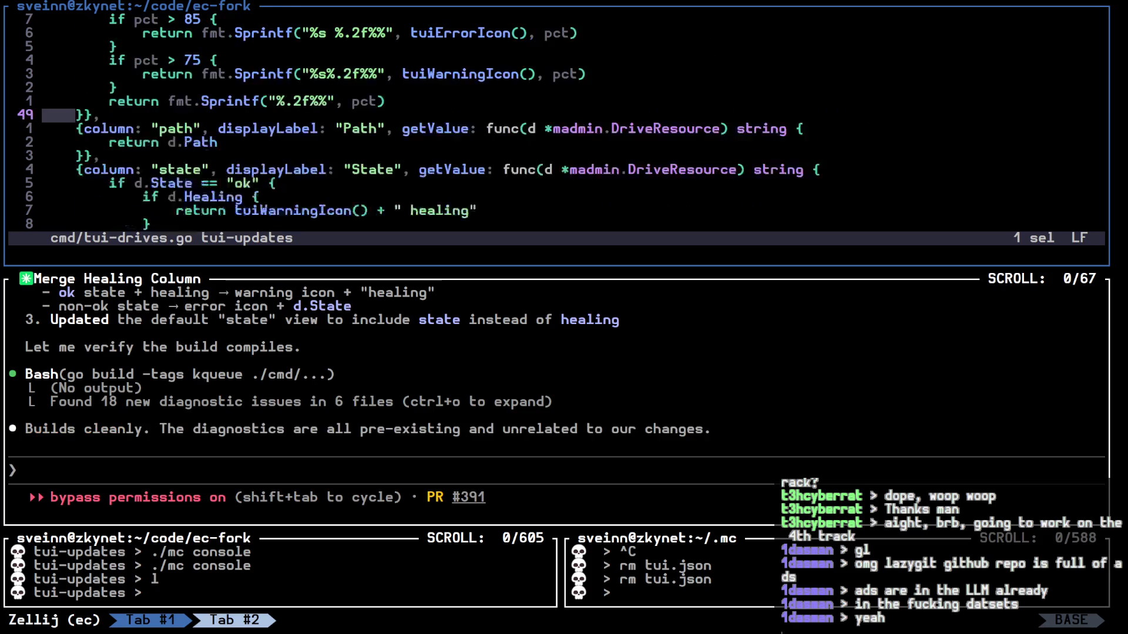
pyautogui.press('j')
pyautogui.press('j')
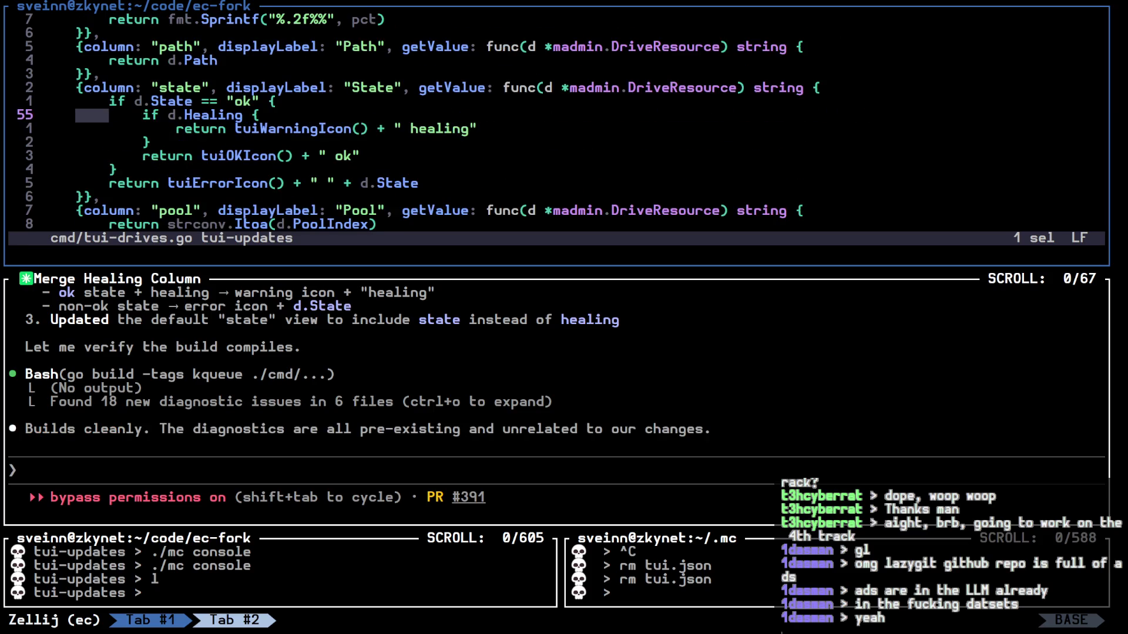
pyautogui.press('j')
pyautogui.press('j')
pyautogui.press('j')
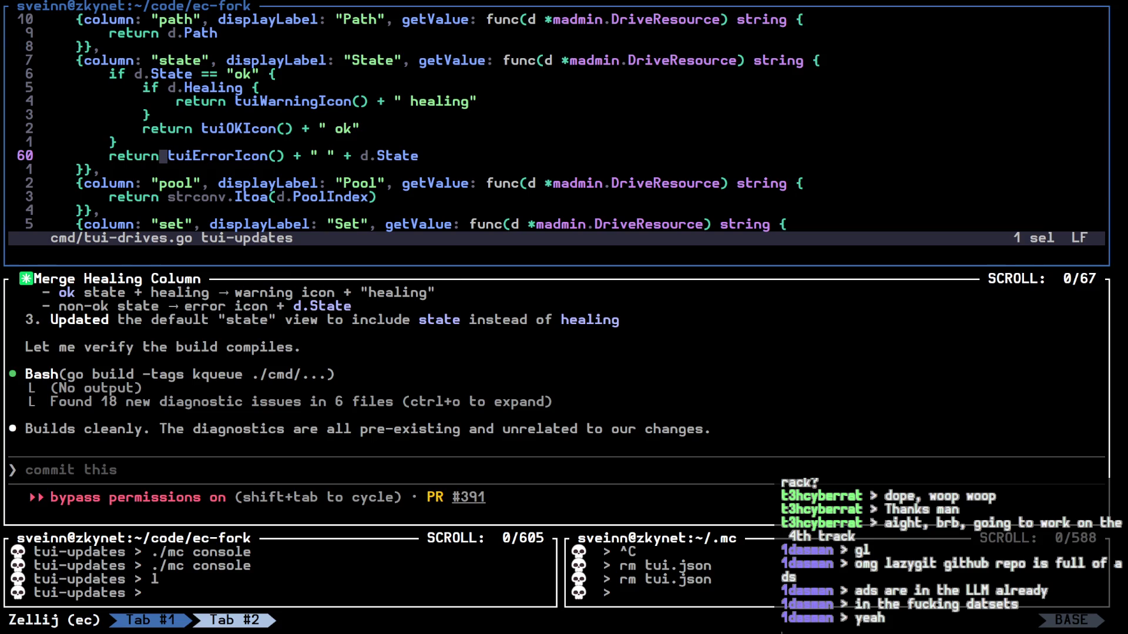
pyautogui.press('k')
pyautogui.press('k')
pyautogui.press('k')
pyautogui.press('k')
pyautogui.press('k')
pyautogui.press('k')
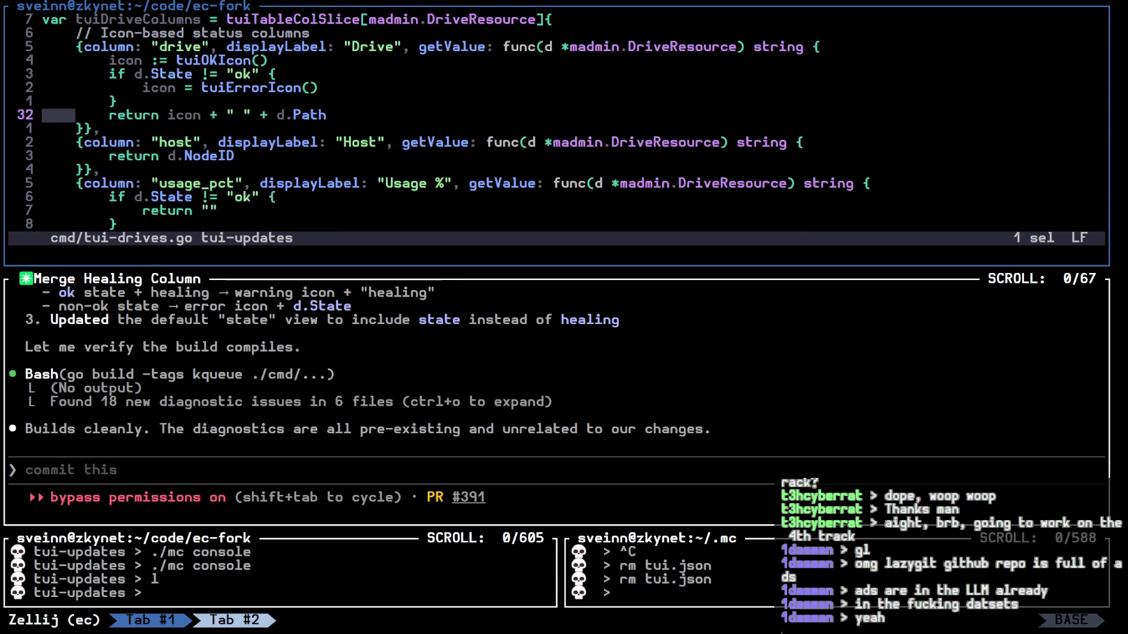
# Step: Remove the icon from the Drive column's return and the unused icon lines, then save
pyautogui.press('e')
pyautogui.press('e')
pyautogui.press('e')
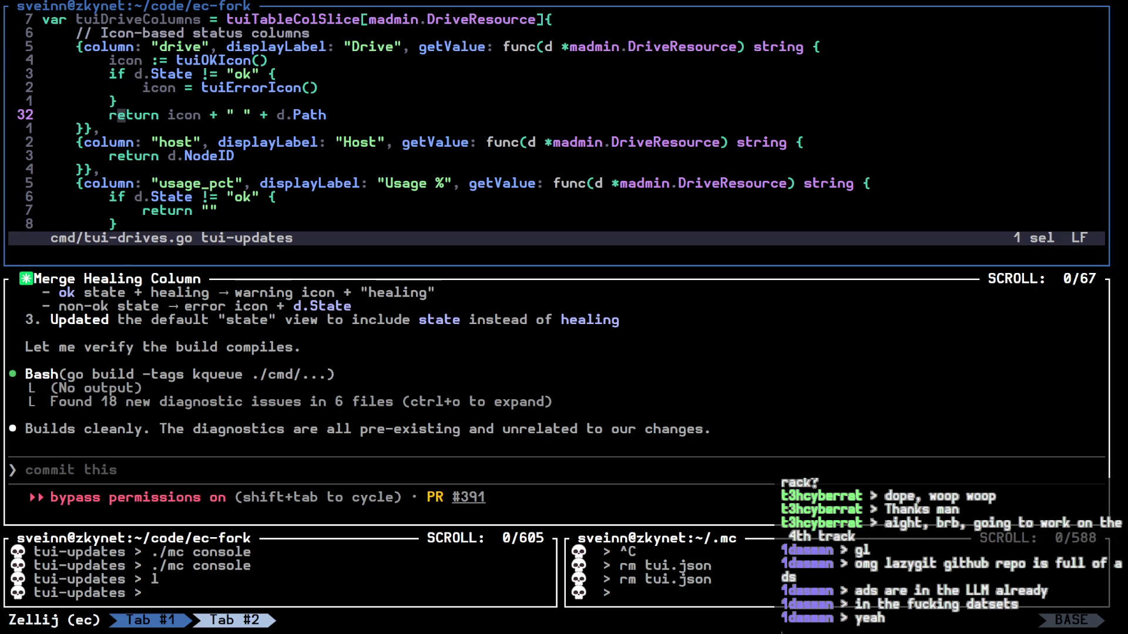
pyautogui.press('v')
pyautogui.press('b')
pyautogui.press('b')
pyautogui.press('b')
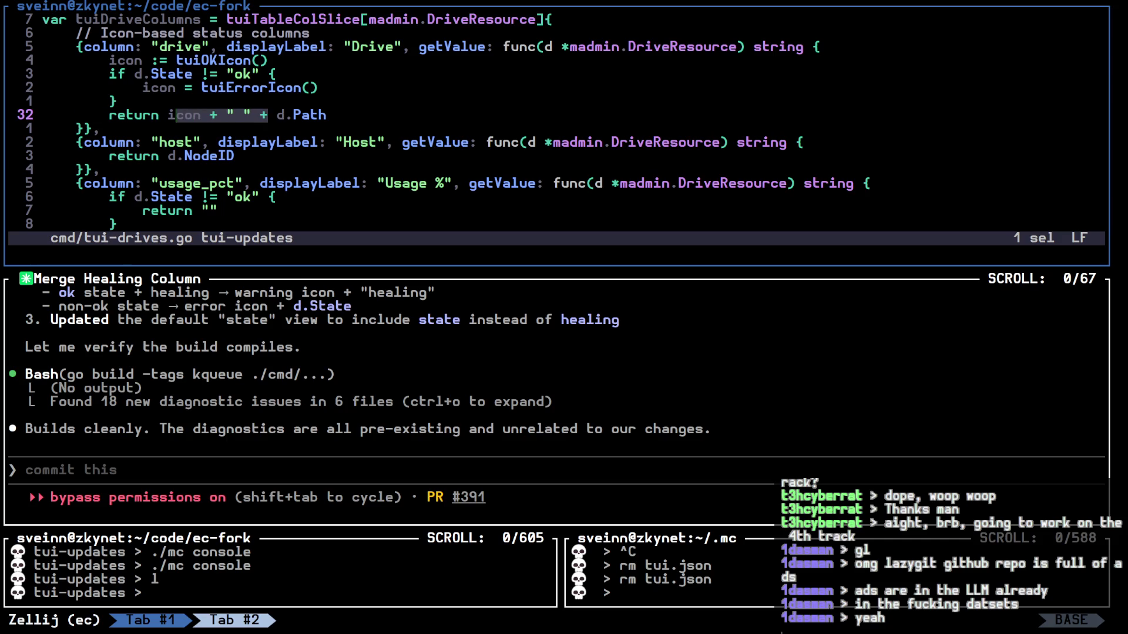
pyautogui.press('d')
pyautogui.press('k')
pyautogui.press('k')
pyautogui.press('k')
pyautogui.press('v')
pyautogui.press('j')
pyautogui.press('j')
pyautogui.write('xd:w')
pyautogui.press('Return')
# Step: Run make all in the bottom-left shell to rebuild the mc binary
pyautogui.hotkey('alt', 'j')
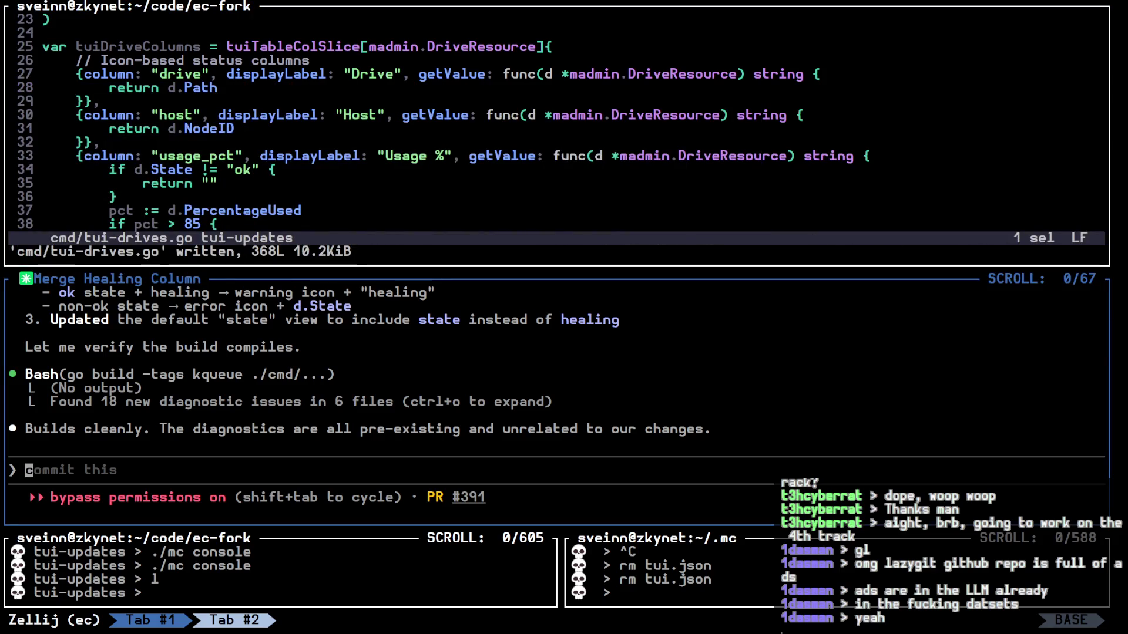
pyautogui.hotkey('alt', 'j')
pyautogui.write('make all')
pyautogui.press('Return')
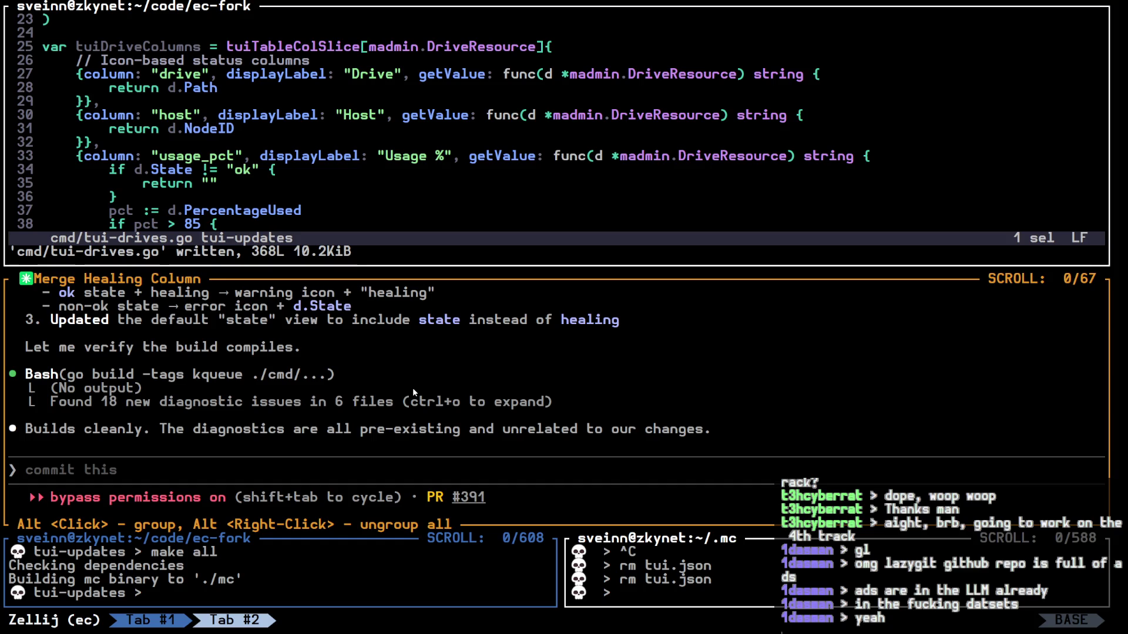
# Step: Relaunch ./mc console fullscreen and browse m0 node2's drives, confirming Drive shows plain /data/drive paths
pyautogui.hotkey('ctrl', 'p')
pyautogui.press('f')
pyautogui.press('Up')
pyautogui.press('Up')
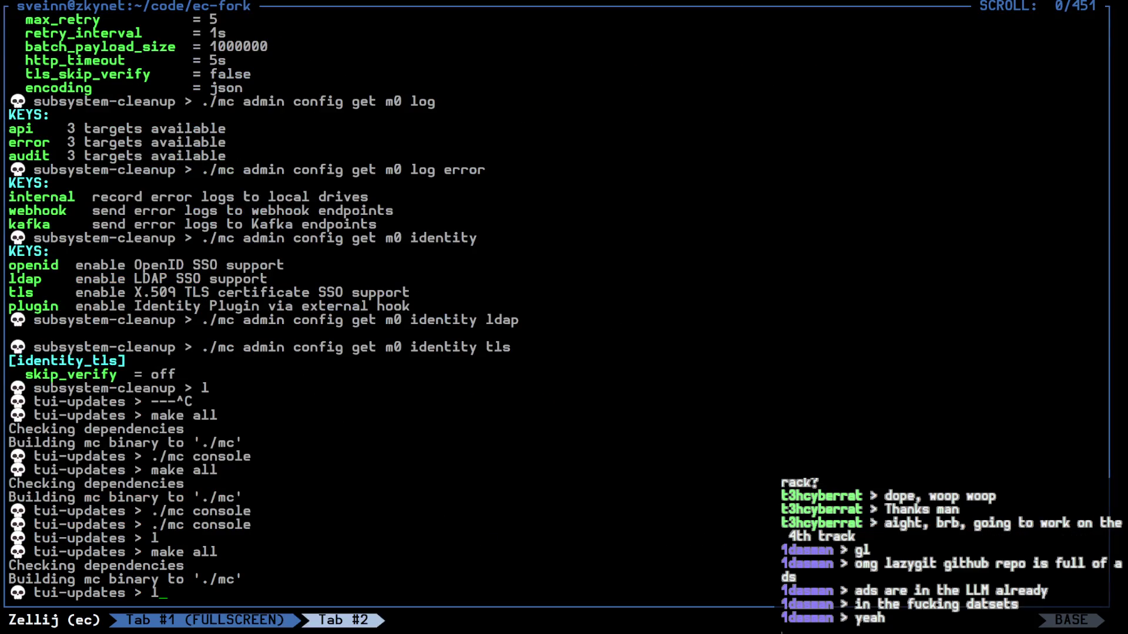
pyautogui.press('Return')
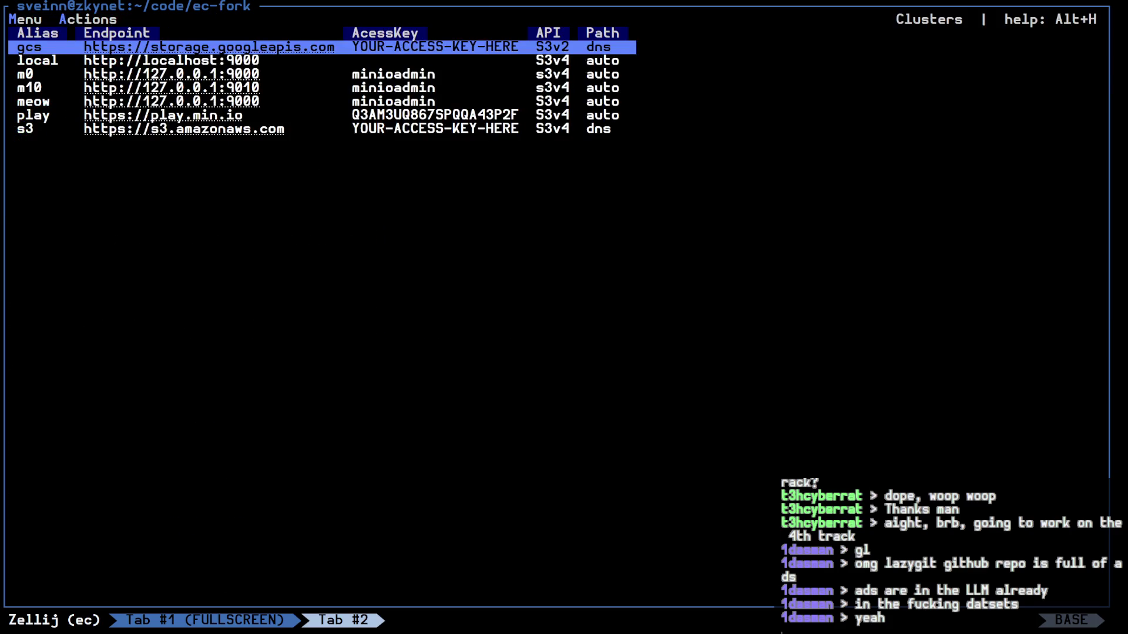
pyautogui.press('Down')
pyautogui.press('Down')
pyautogui.press('Return')
pyautogui.press('Down')
pyautogui.press('Return')
pyautogui.press('Down')
pyautogui.press('Down')
pyautogui.press('Down')
pyautogui.press('Down')
pyautogui.press('Up')
pyautogui.press('Up')
pyautogui.press('Up')
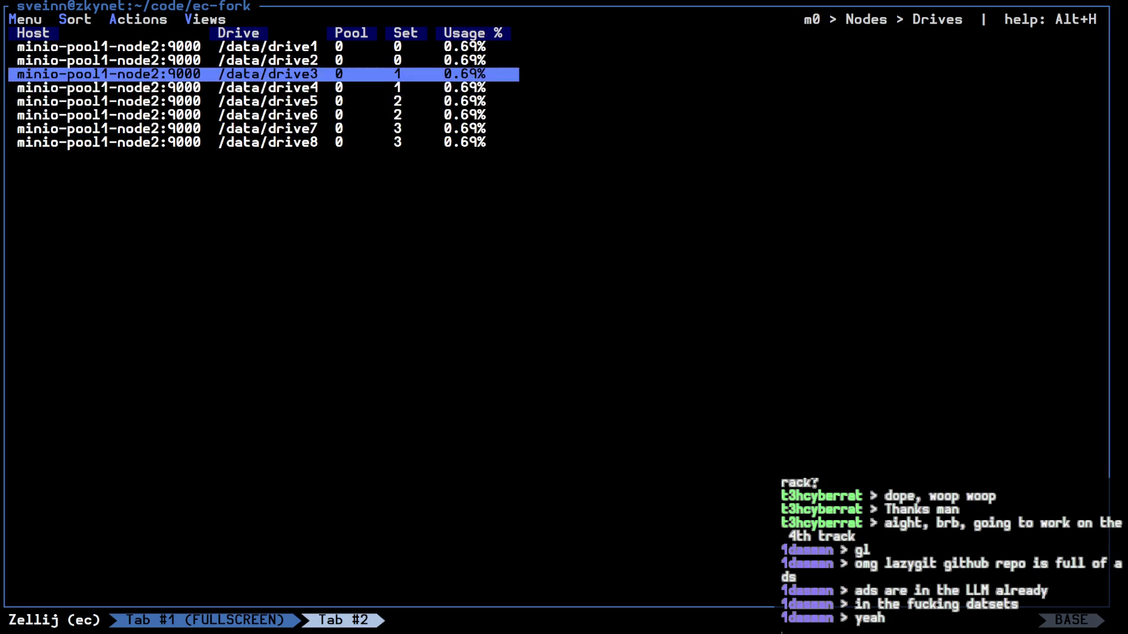
pyautogui.hotkey('ctrl', 'p')
# Step: Ask Claude to display the State column right after the Drive column in all drives views
pyautogui.press('f')
pyautogui.write('Can you make sure that the state ')
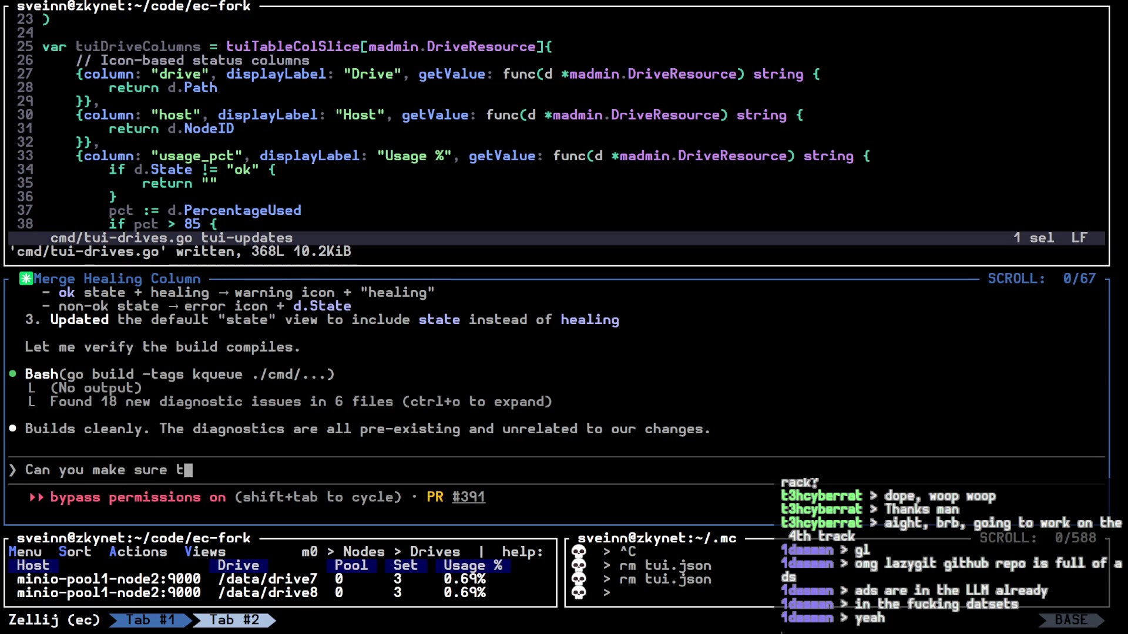
pyautogui.write('column')
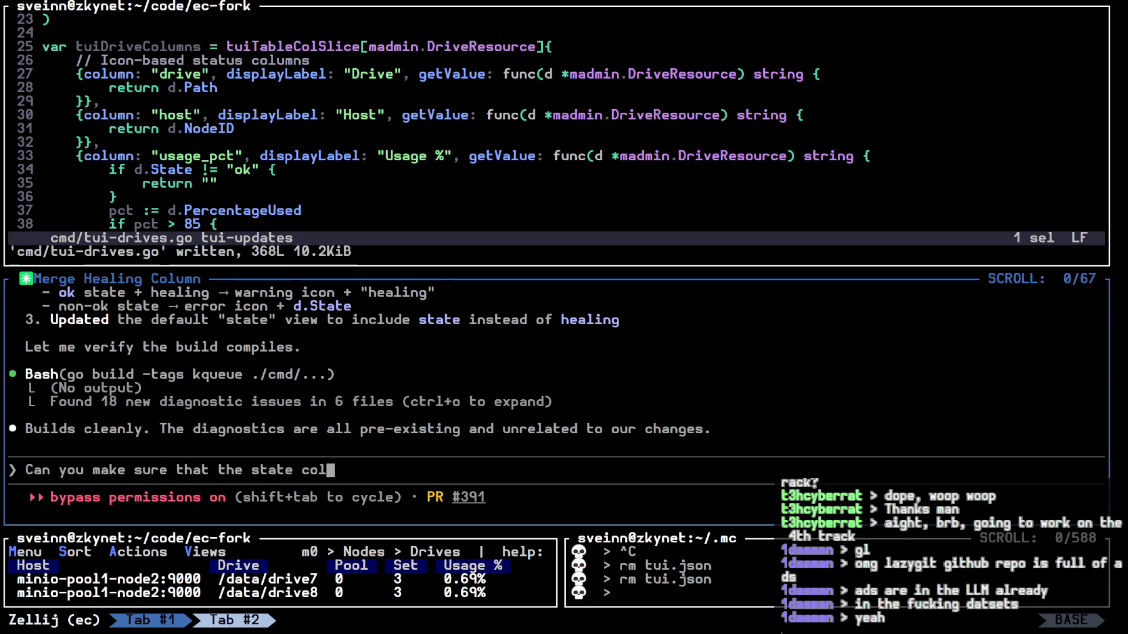
pyautogui.press('BackSpace')
pyautogui.press('BackSpace')
pyautogui.write('mn is t')
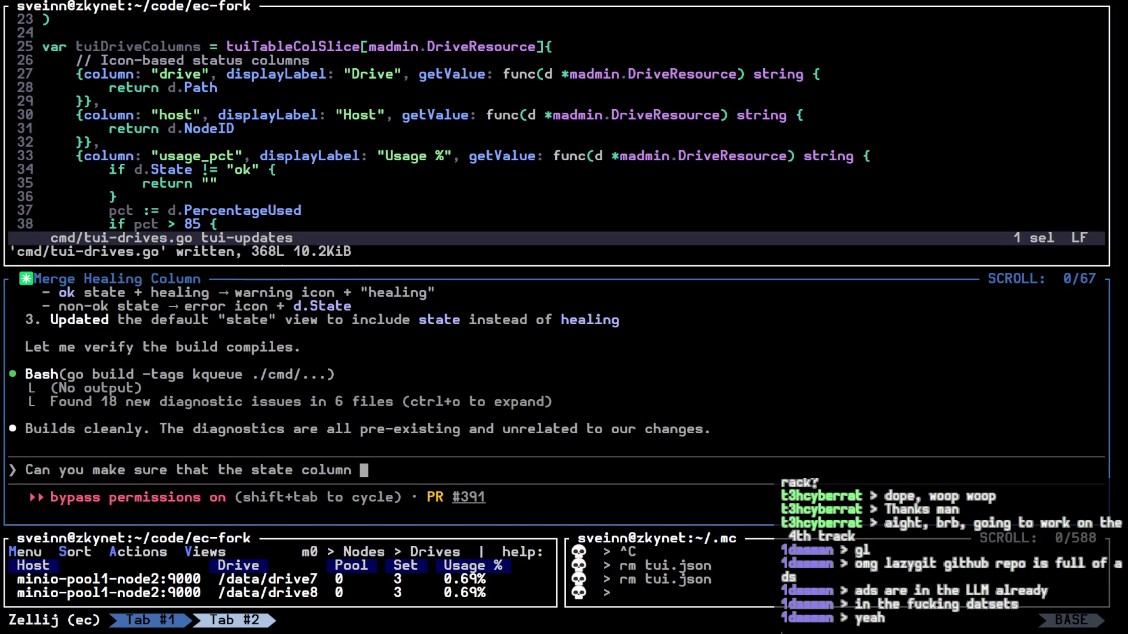
pyautogui.press('BackSpace')
pyautogui.press('BackSpace')
pyautogui.press('BackSpace')
pyautogui.write('is displayed righ af')
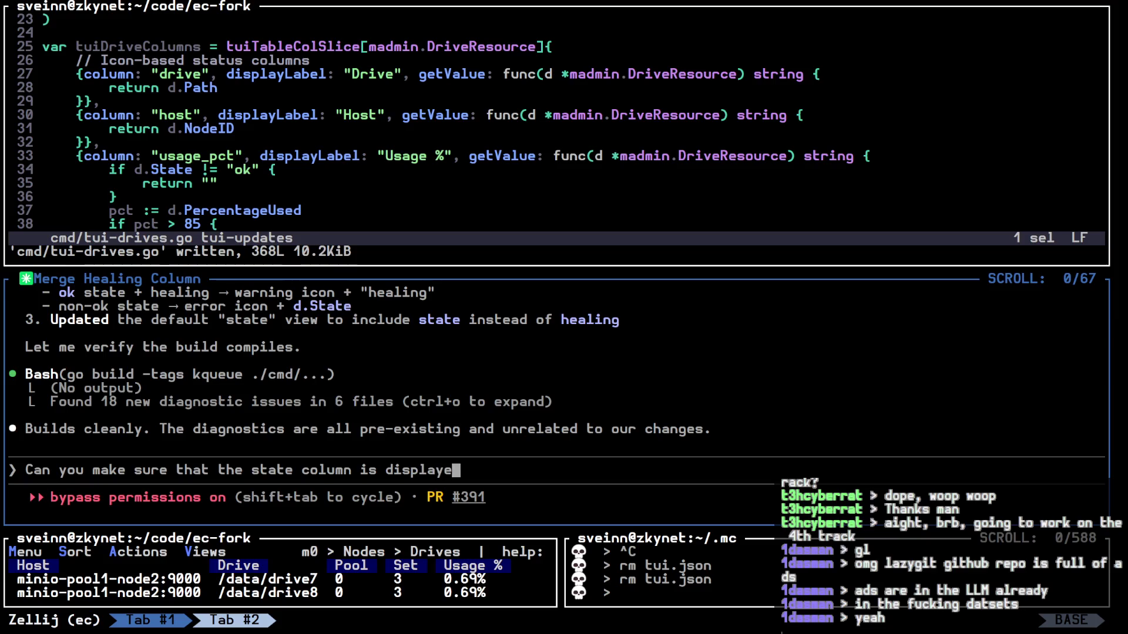
pyautogui.write('ter ')
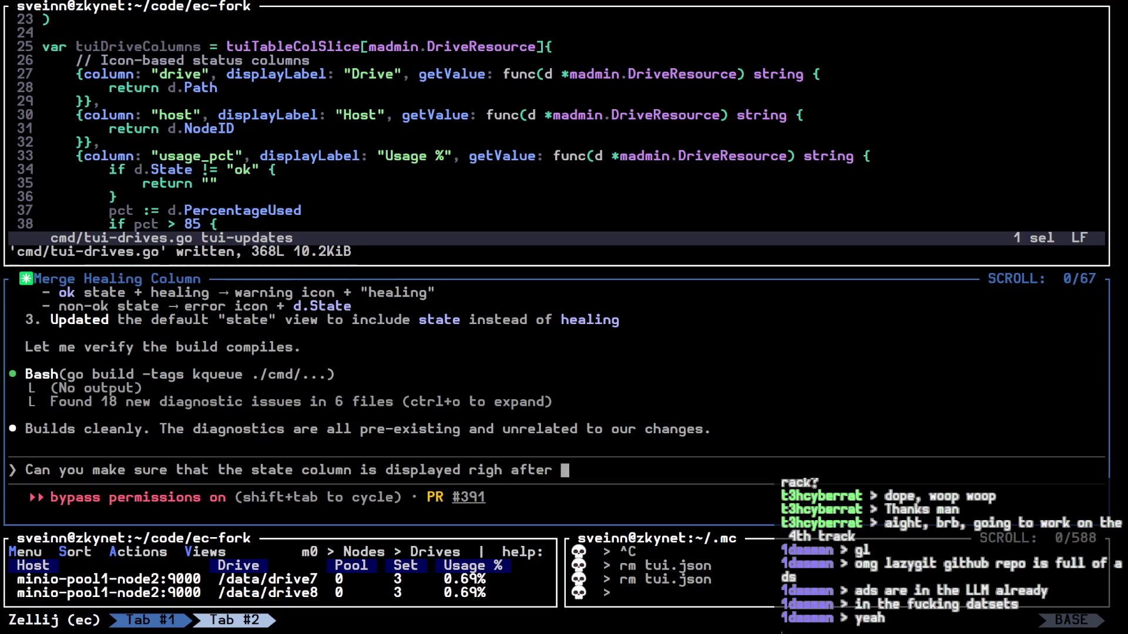
pyautogui.write('the drive co')
pyautogui.write('lum')
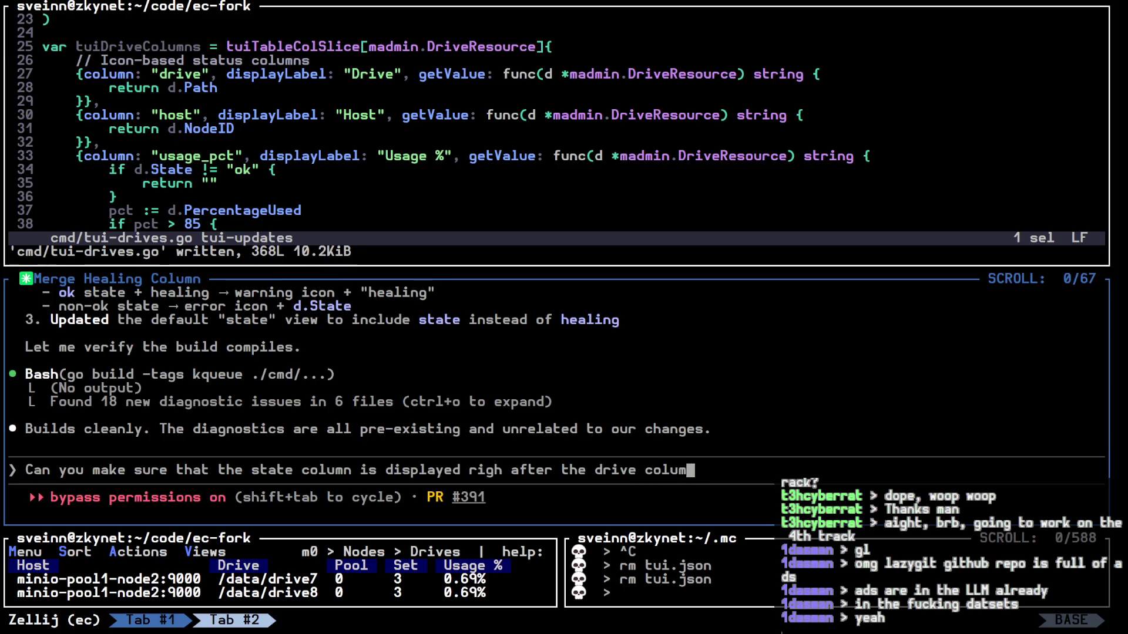
pyautogui.write('n in all view')
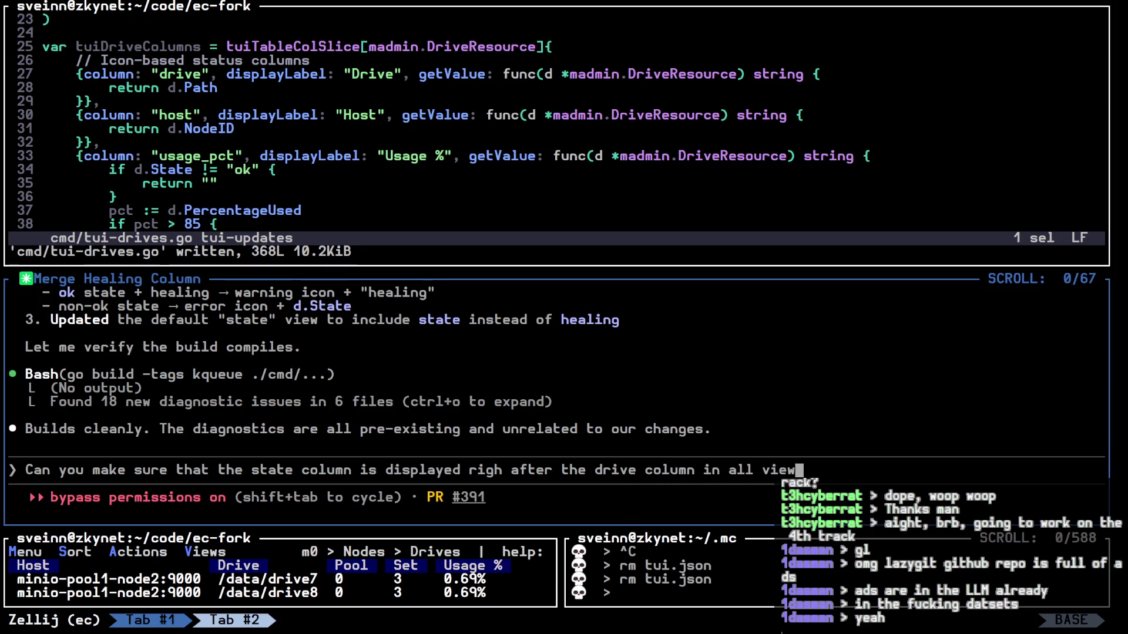
pyautogui.write('s for drives')
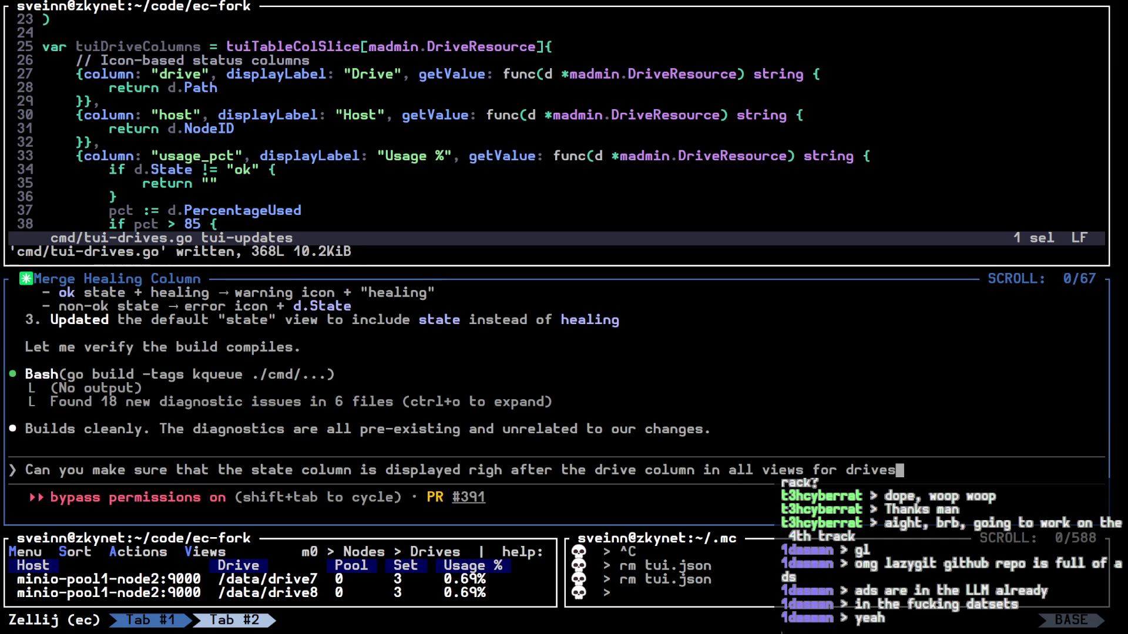
pyautogui.press('Return')
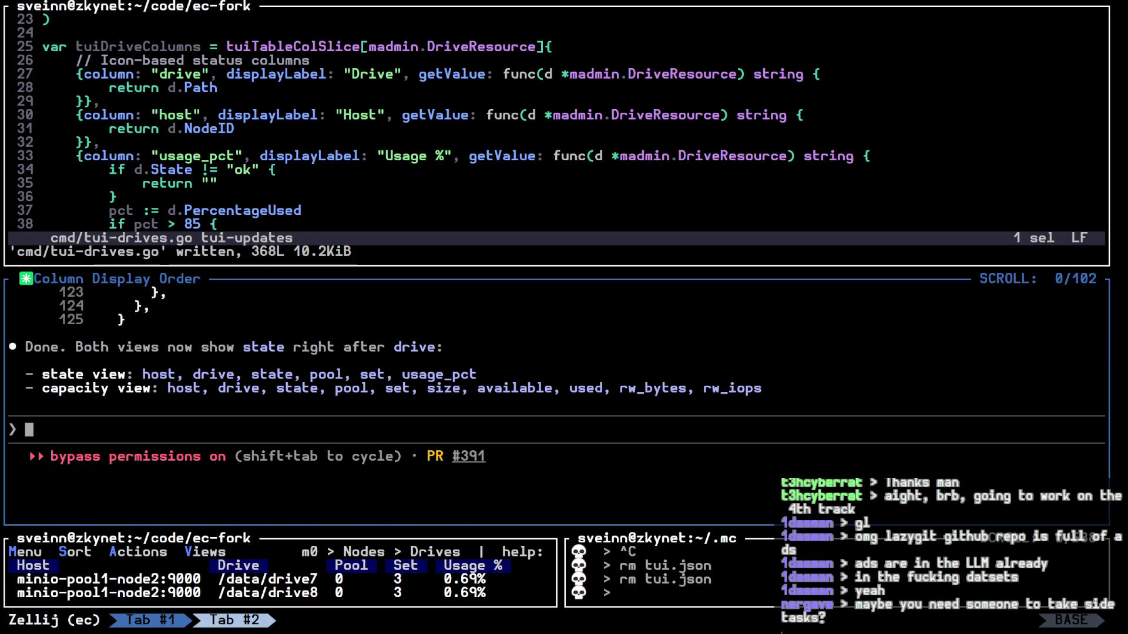
# Step: Delete the saved tui.json and rebuild with make all
pyautogui.write('rm tu')
pyautogui.press('Tab')
pyautogui.press('Return')
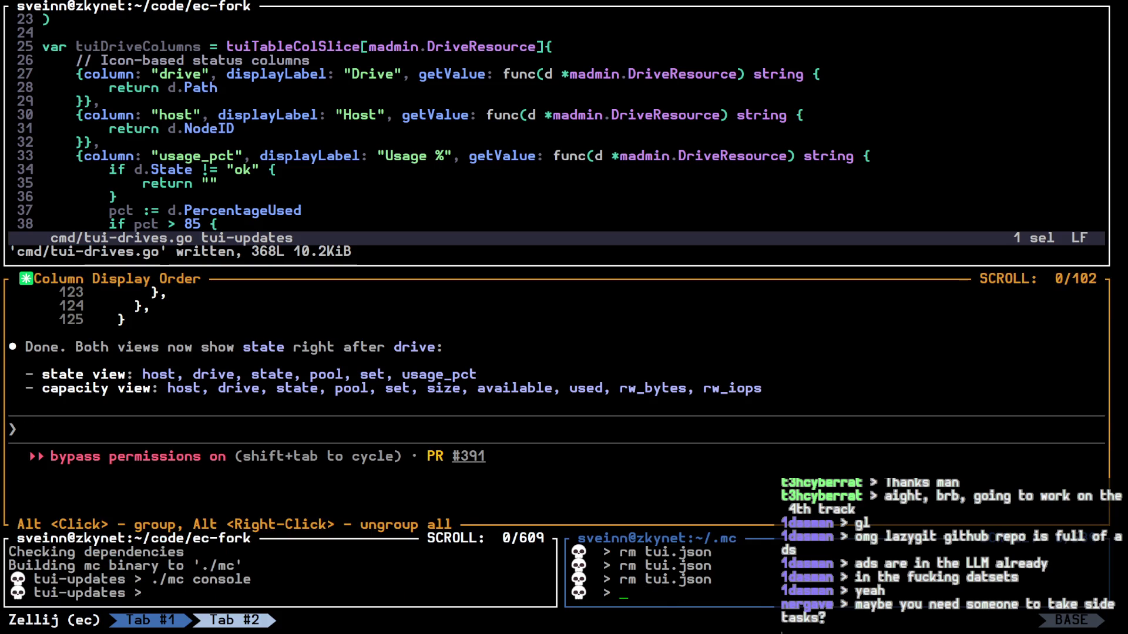
pyautogui.write('make all')
pyautogui.press('Return')
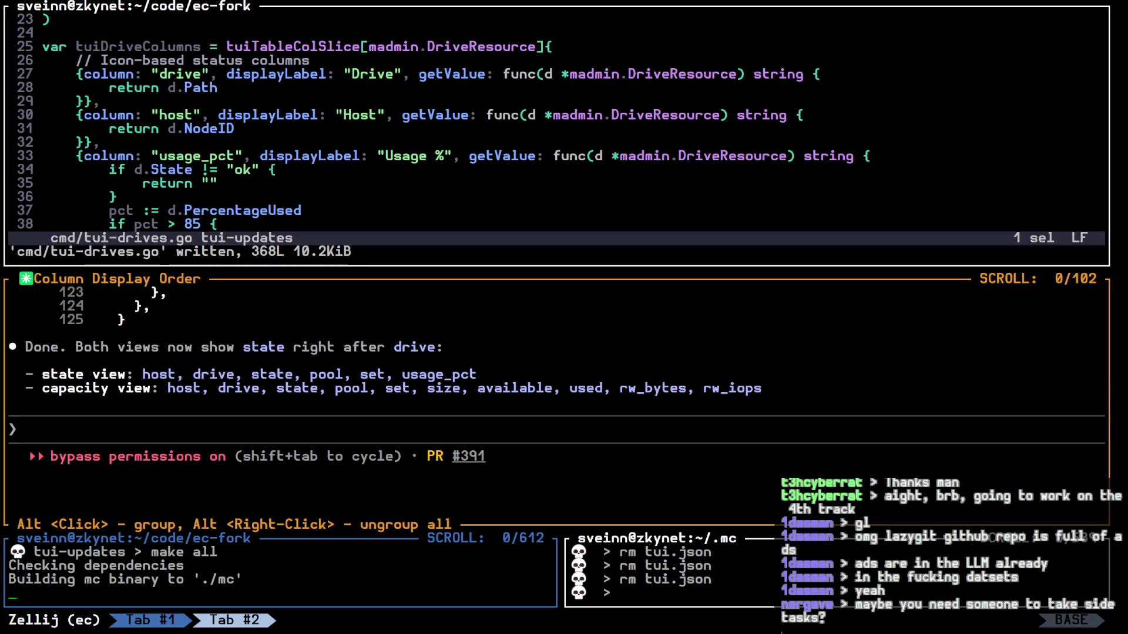
pyautogui.hotkey('ctrl', 'p')
# Step: Leave the assistant pane's fullscreen and make the build shell pane fill the screen
pyautogui.press('f')
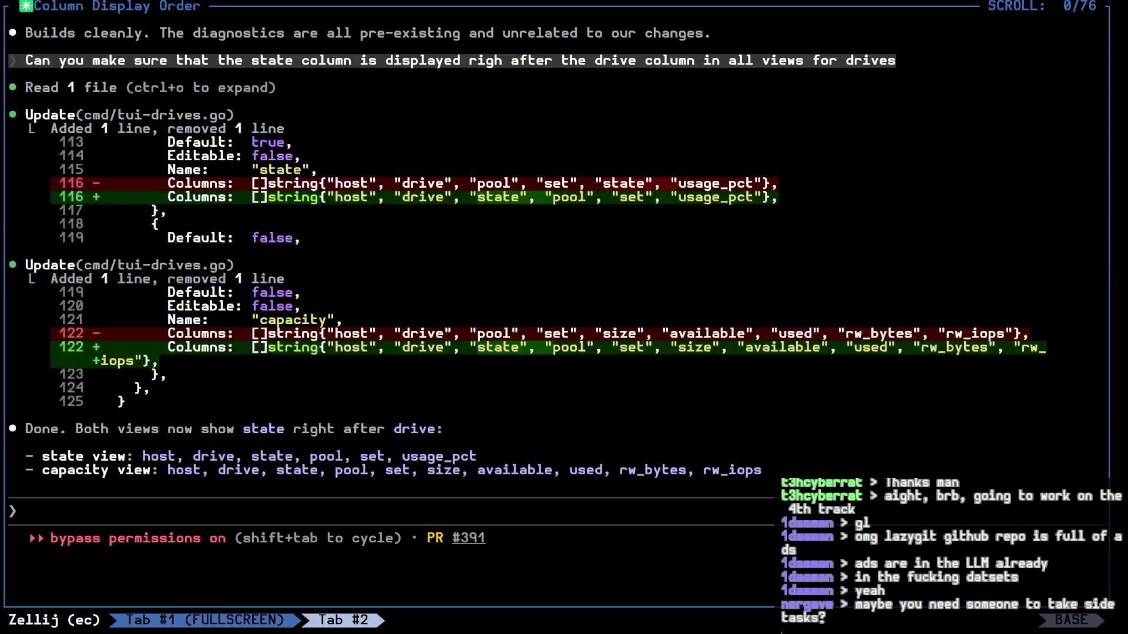
pyautogui.hotkey('ctrl', 'p')
pyautogui.press('f')
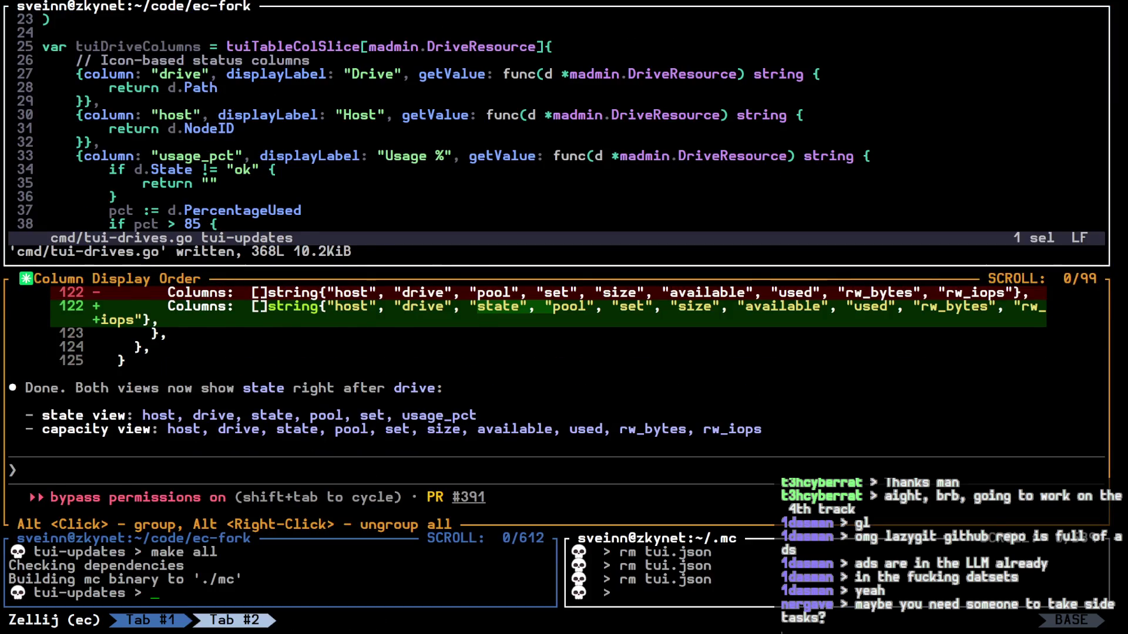
pyautogui.hotkey('alt', 'Down')
pyautogui.hotkey('ctrl', 'p')
pyautogui.press('f')
# Step: Launch the rebuilt mc console and view minio-pool1-node2's drives under m0, with State after Drive
pyautogui.press('Return')
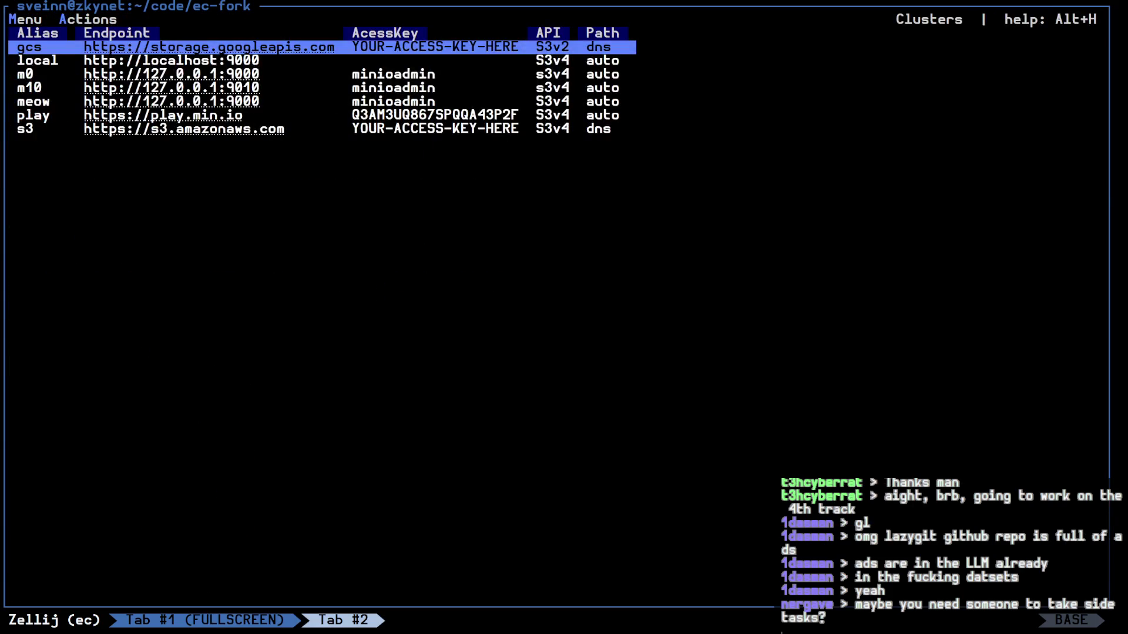
pyautogui.press('Down')
pyautogui.press('Down')
pyautogui.press('Return')
pyautogui.press('Down')
pyautogui.press('Return')
pyautogui.press('Down')
pyautogui.press('Down')
pyautogui.press('Down')
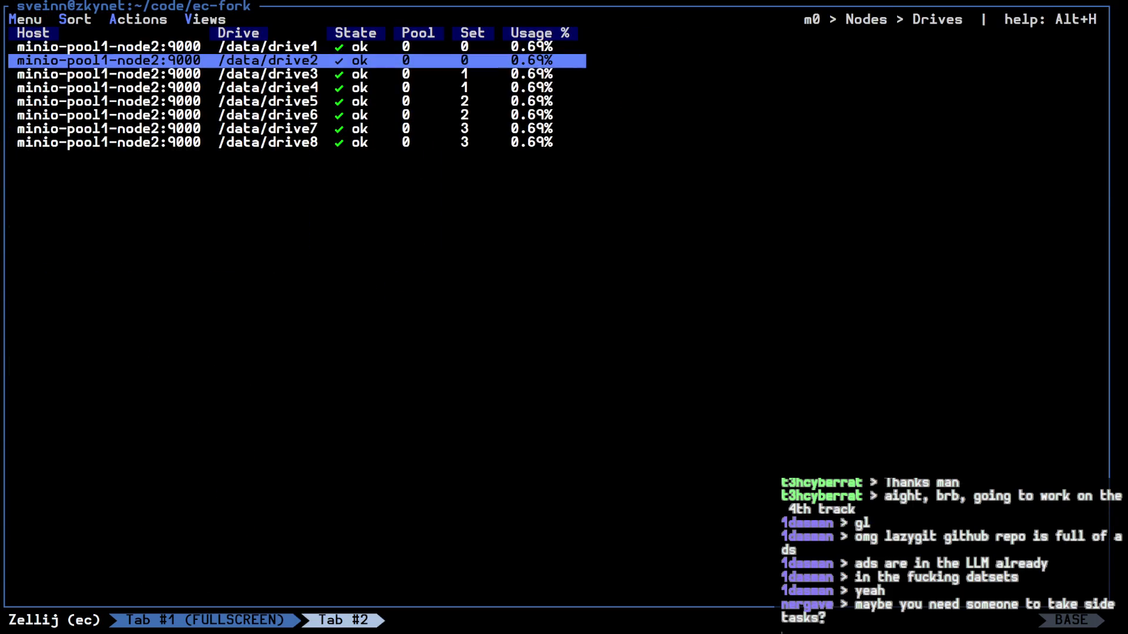
pyautogui.press('Down')
pyautogui.press('Down')
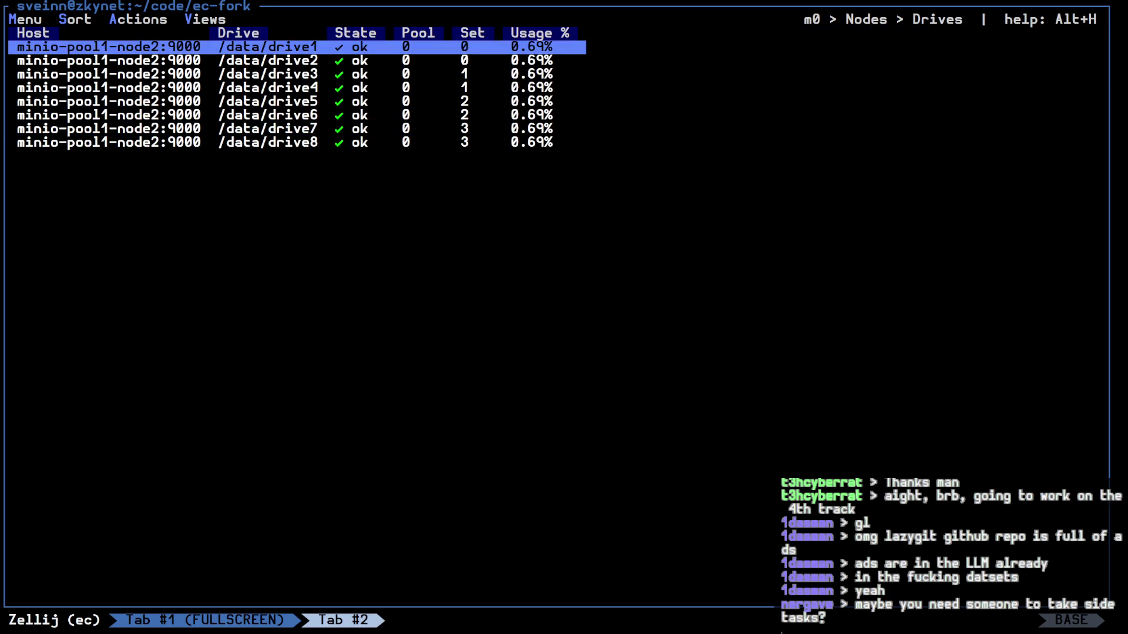
pyautogui.hotkey('ctrl', '+')
# Step: List docker containers with dpsa and stop the minio-pool2-node3 container with d stop
pyautogui.write('dpsa')
pyautogui.press('Return')
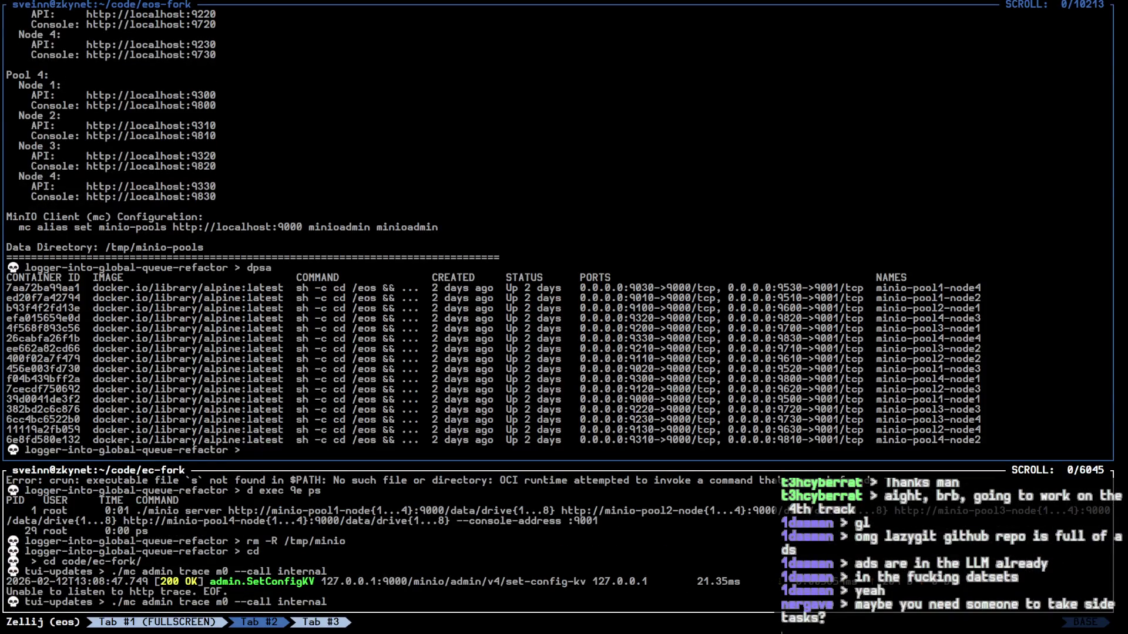
pyautogui.write('d stop ')
pyautogui.write('a')
pyautogui.press('Return')
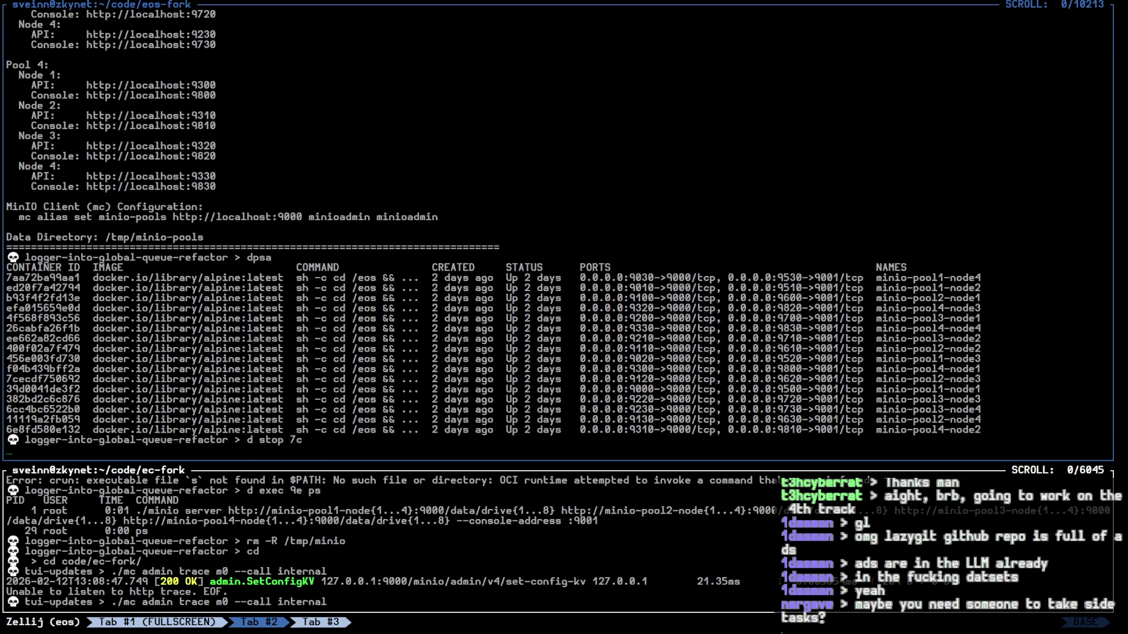
# Step: Back in the console tab, return to the cluster aliases and reopen m0's node list
pyautogui.hotkey('alt', 'Left')
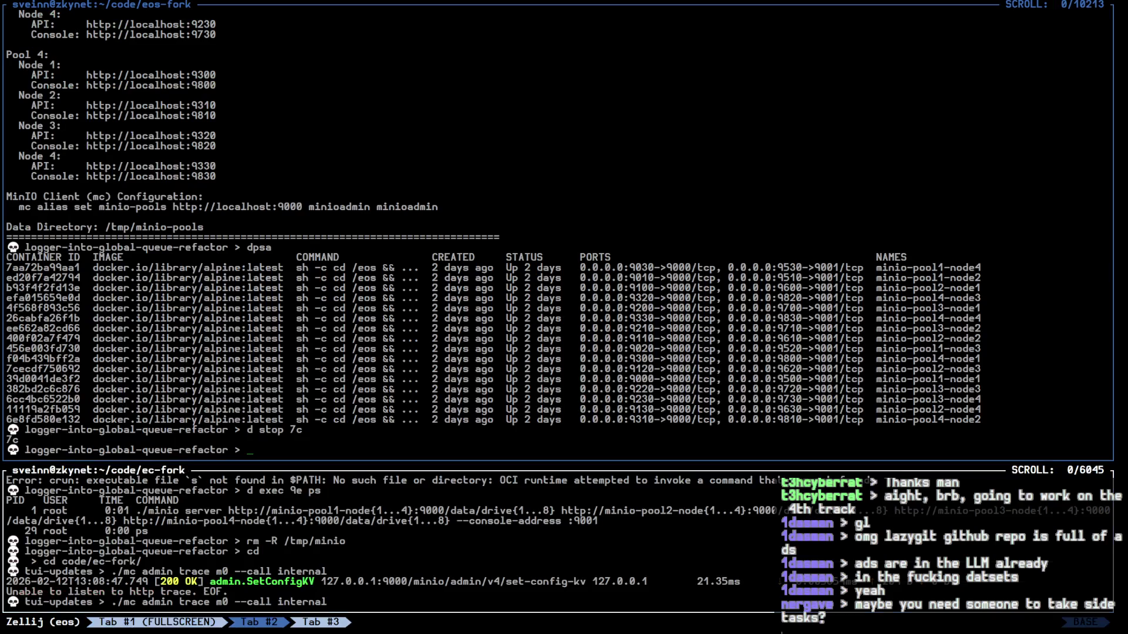
pyautogui.press('Escape')
pyautogui.press('Down')
pyautogui.press('Down')
pyautogui.press('Down')
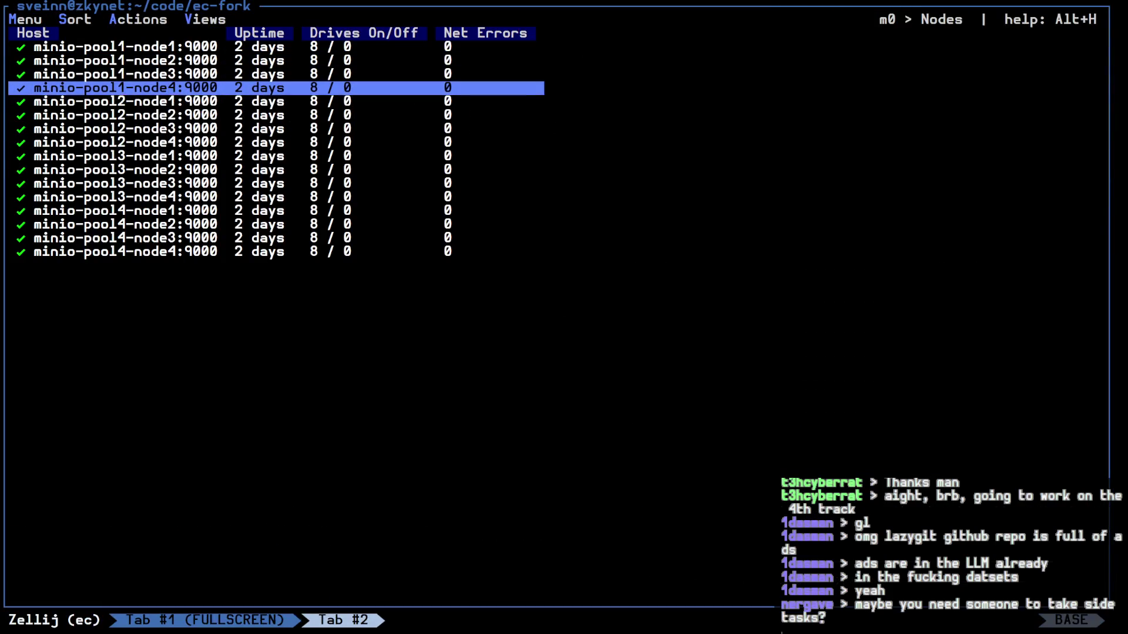
pyautogui.press('Escape')
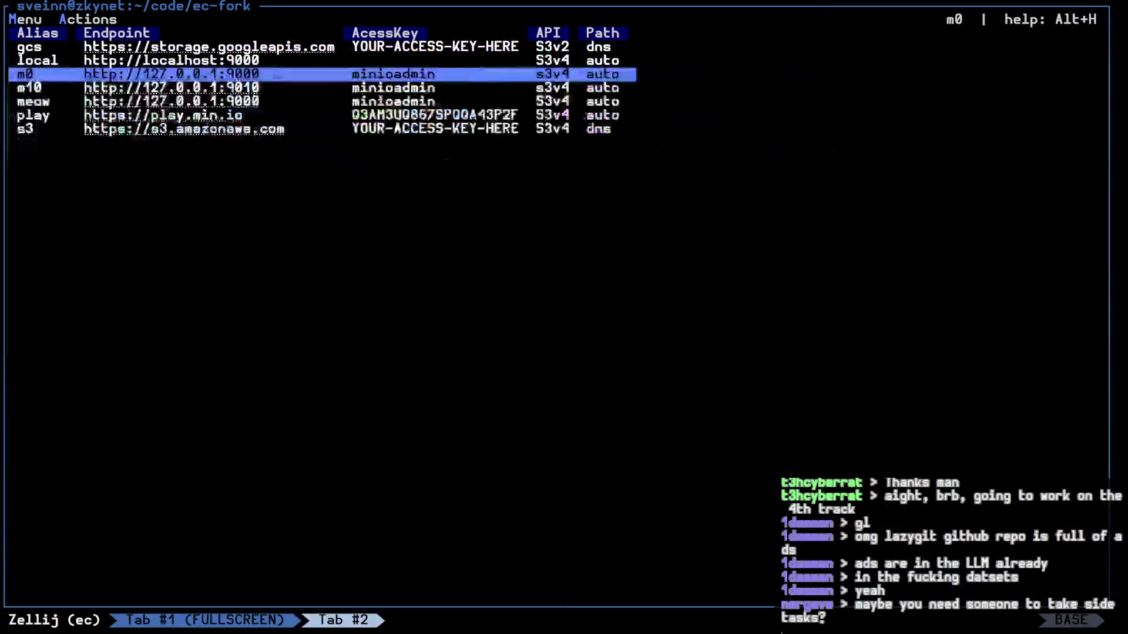
pyautogui.hotkey('alt', 'm')
pyautogui.press('c')
pyautogui.press('Down')
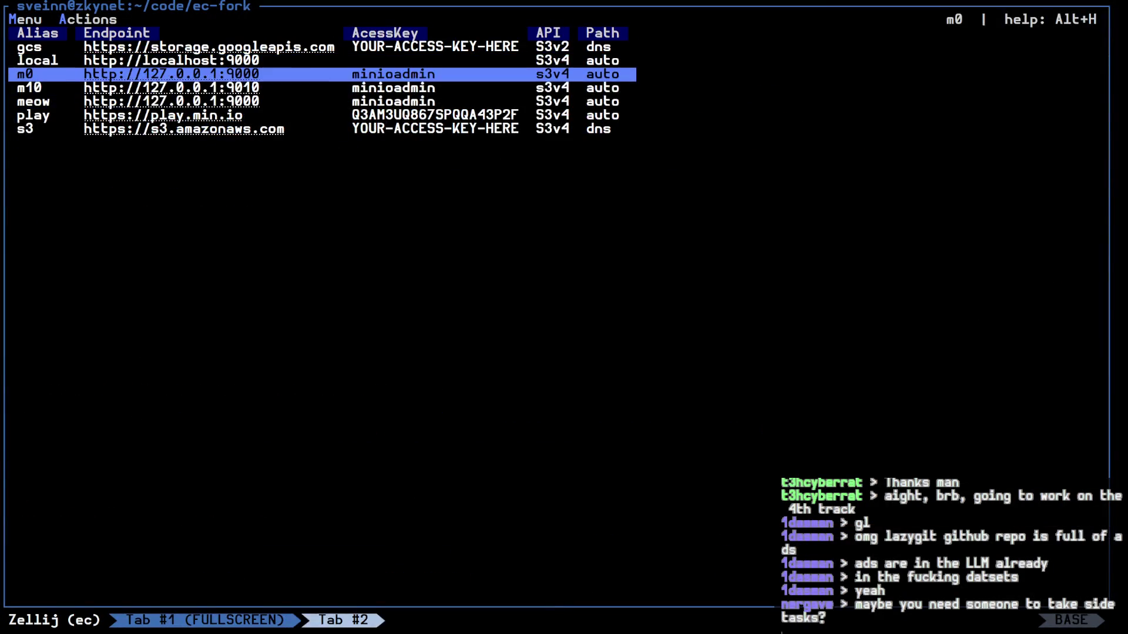
pyautogui.press('Down')
pyautogui.press('Return')
pyautogui.hotkey('alt', 'm')
pyautogui.press('Escape')
pyautogui.press('Escape')
pyautogui.press('Down')
pyautogui.press('Up')
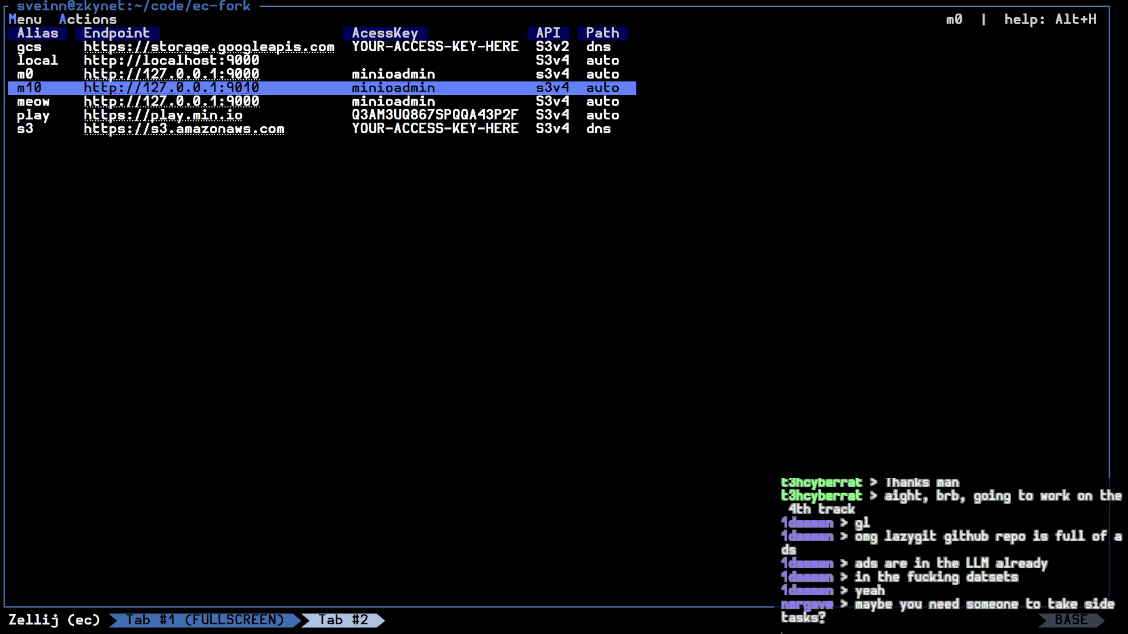
pyautogui.press('Return')
# Step: Open minio-pool2-node3's drives and confirm all eight read offline in the State column
pyautogui.press('Down')
pyautogui.press('Down')
pyautogui.press('Down')
pyautogui.press('Down')
pyautogui.press('Down')
pyautogui.press('Down')
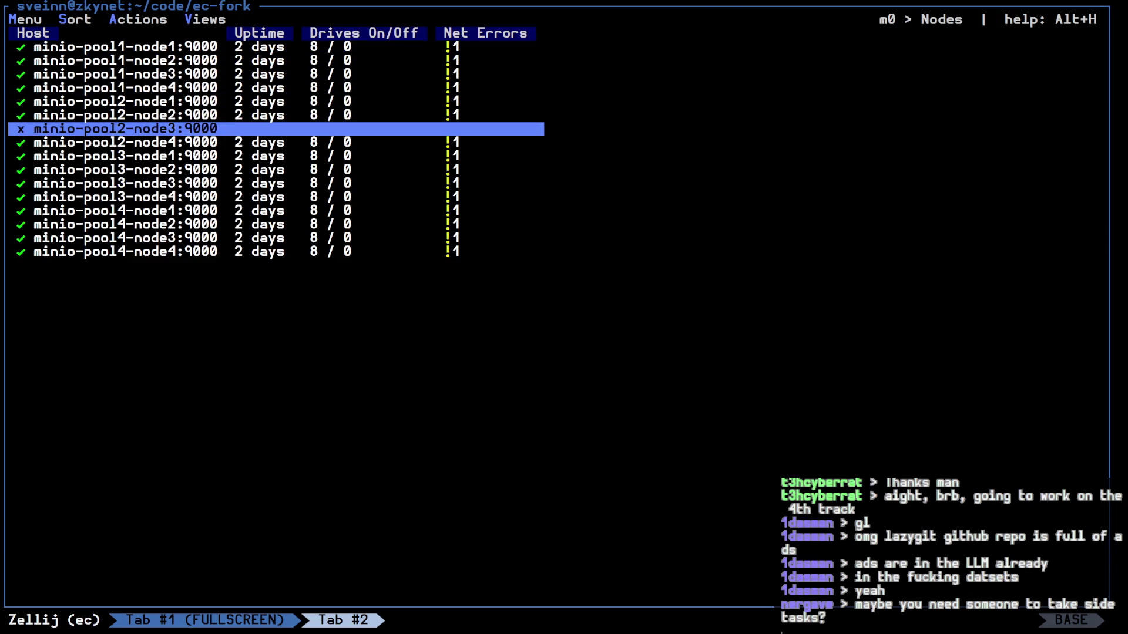
pyautogui.press('Down')
pyautogui.press('Up')
pyautogui.press('Down')
pyautogui.press('Up')
pyautogui.press('Down')
pyautogui.press('Down')
pyautogui.press('Down')
pyautogui.press('Up')
pyautogui.press('Up')
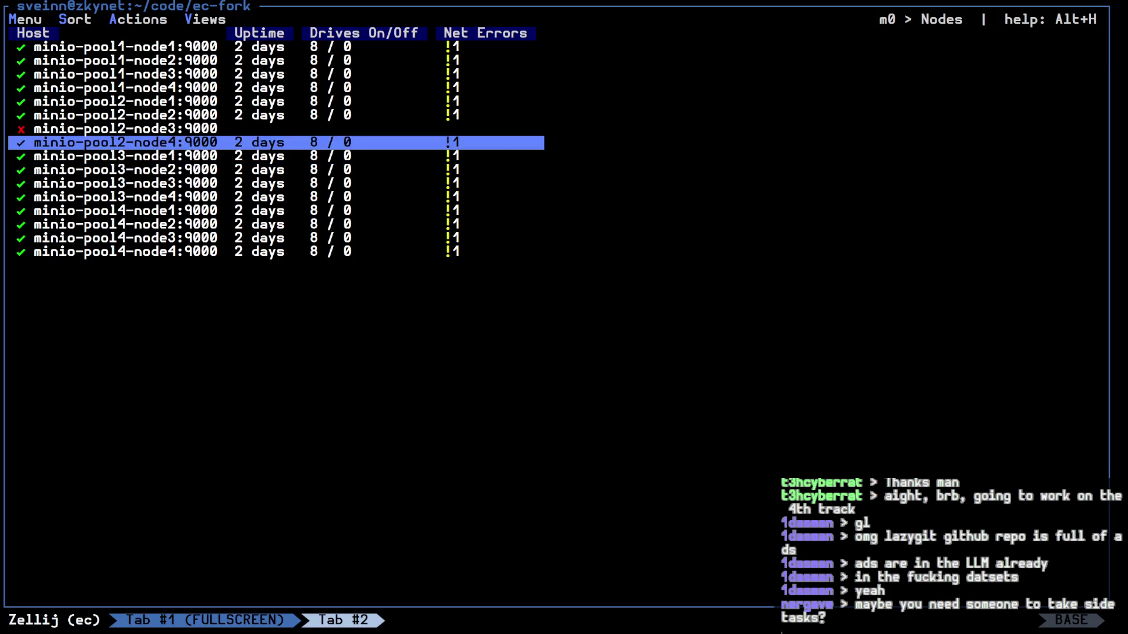
pyautogui.press('Up')
pyautogui.press('Return')
pyautogui.press('Down')
pyautogui.press('Down')
pyautogui.press('Down')
pyautogui.press('Down')
pyautogui.press('Down')
pyautogui.press('Up')
pyautogui.press('Up')
pyautogui.press('Up')
pyautogui.press('Up')
pyautogui.press('Up')
pyautogui.press('Up')
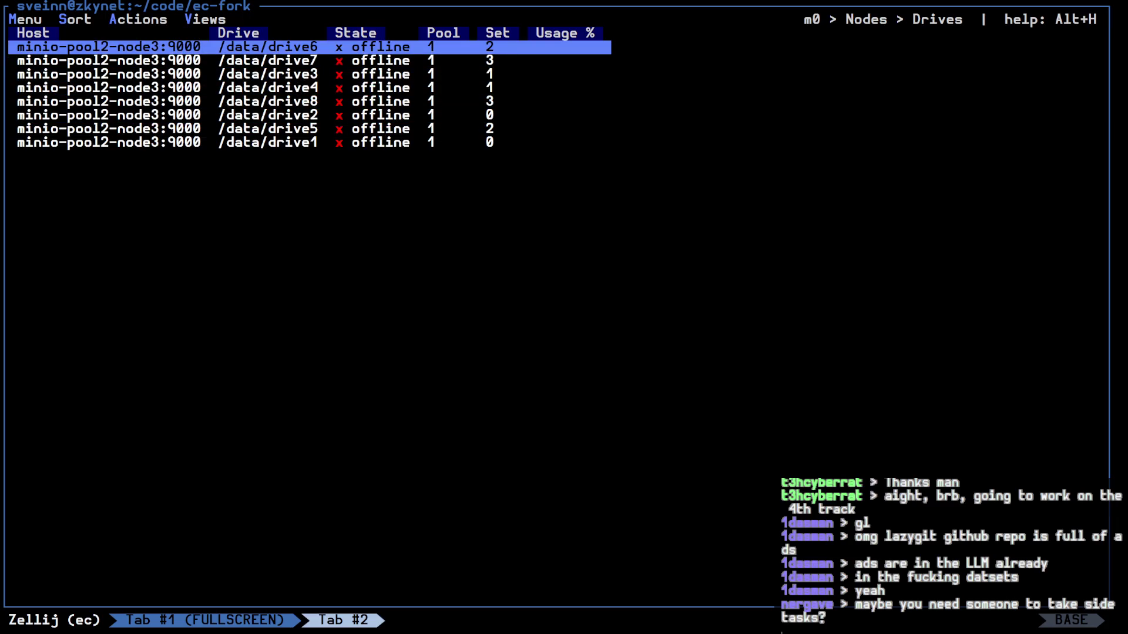
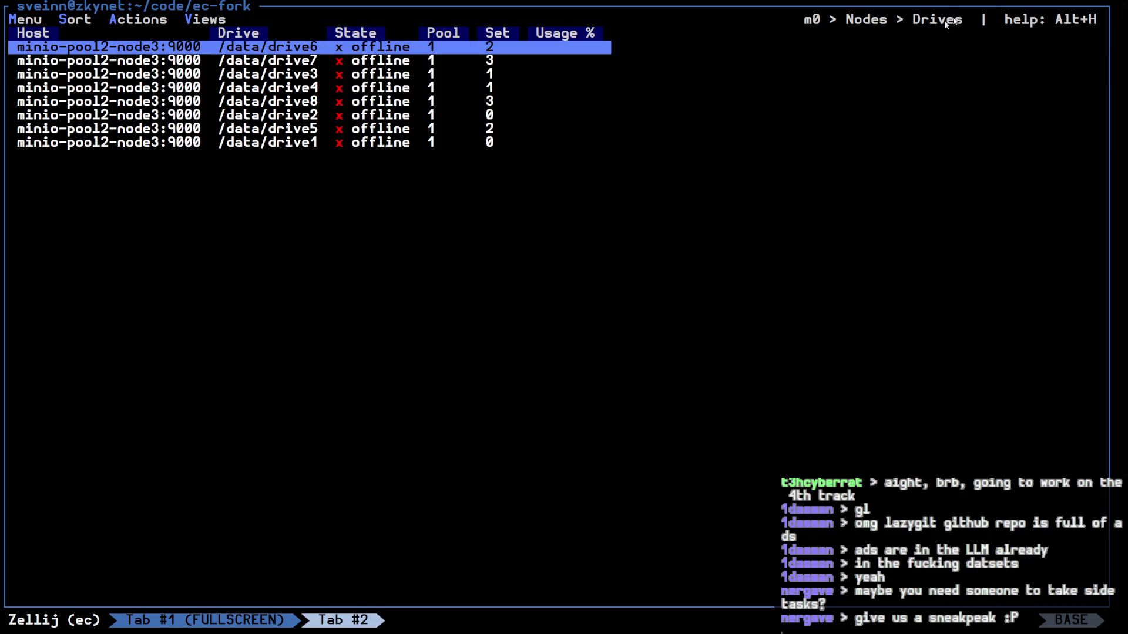
# Step: Quit the mc console drives view and attach to the tunnels session's lazygit tab
pyautogui.hotkey('ctrl', 'c')
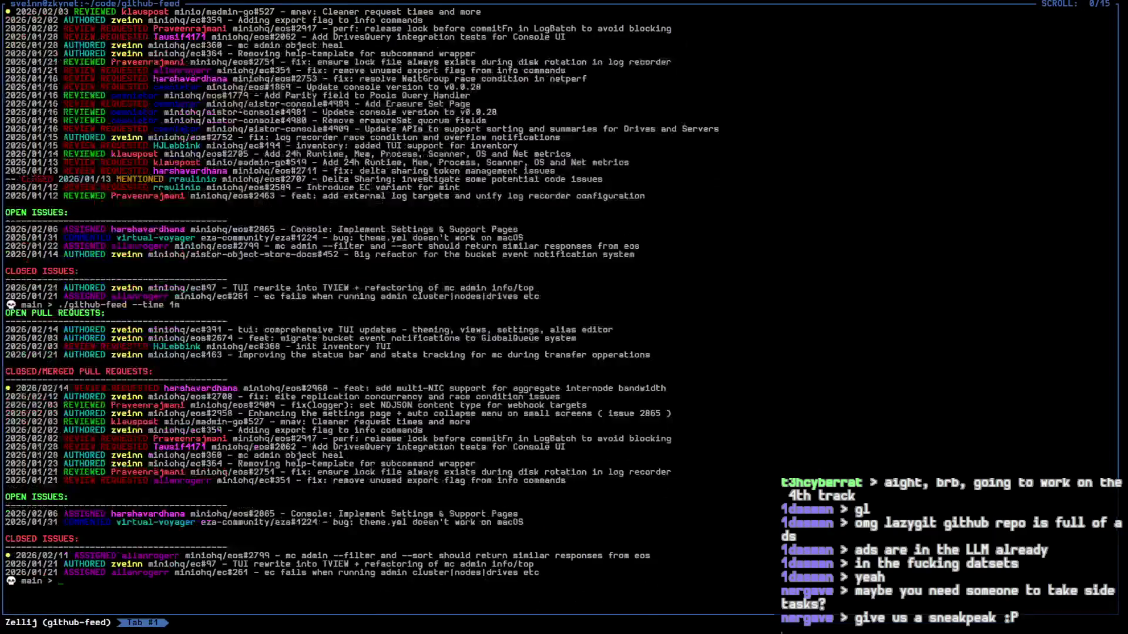
pyautogui.hotkey('ctrl', 'o')
pyautogui.press('w')
pyautogui.press('Down')
pyautogui.press('Down')
pyautogui.press('Down')
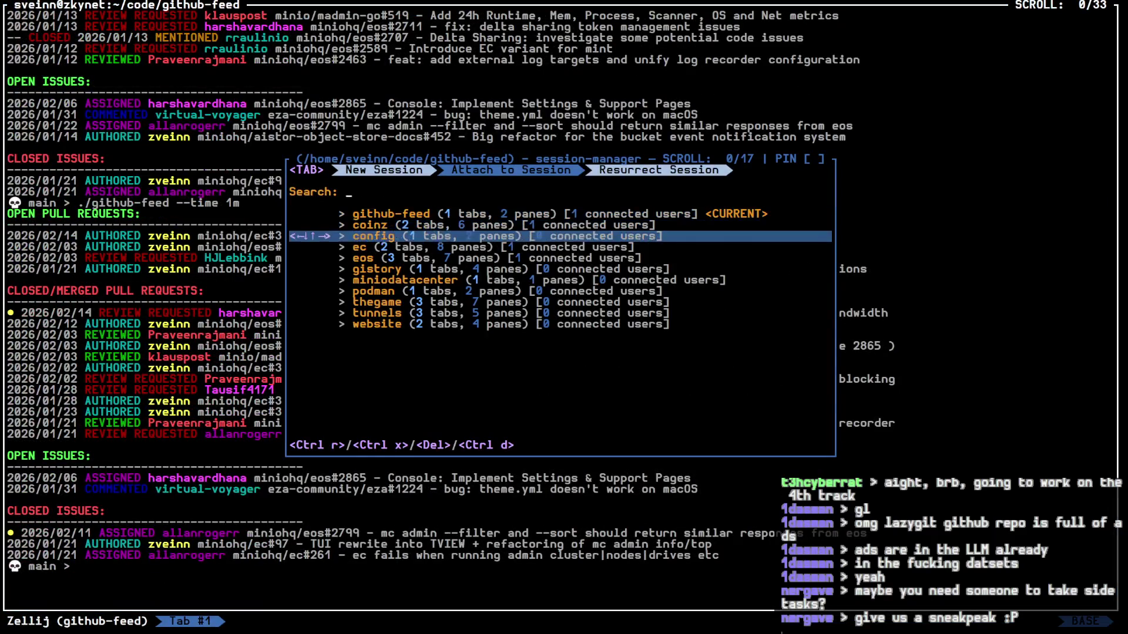
pyautogui.press('Return')
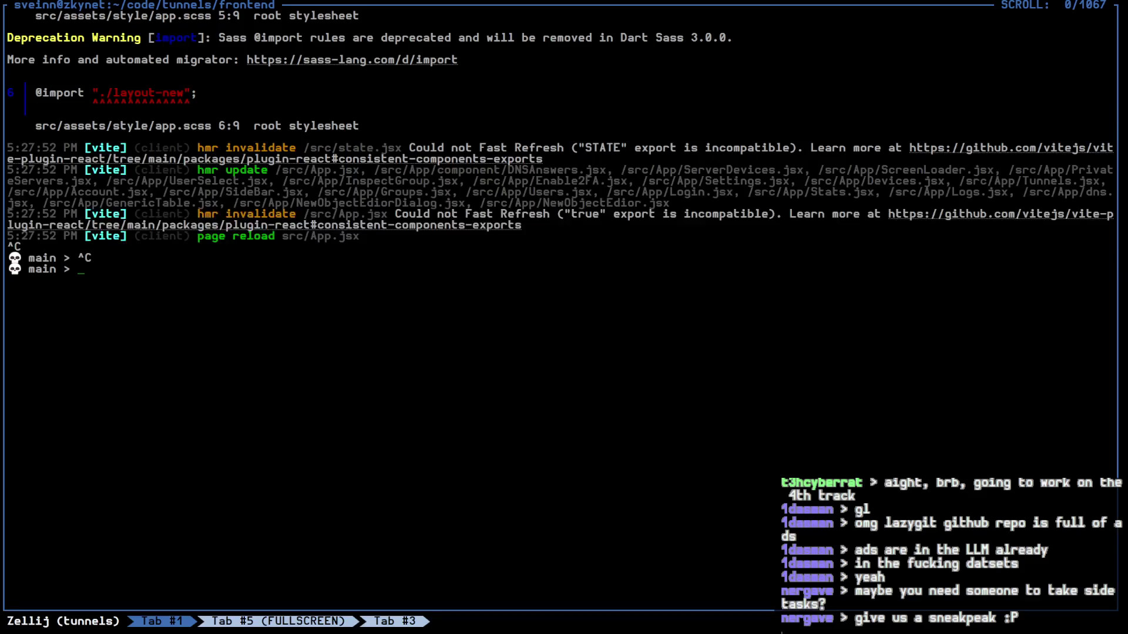
pyautogui.hotkey('alt', 'Left')
# Step: Review the diffs of Users.jsx, app.scss, postcss.config.js and the deleted tailwind.config.js
pyautogui.press('2')
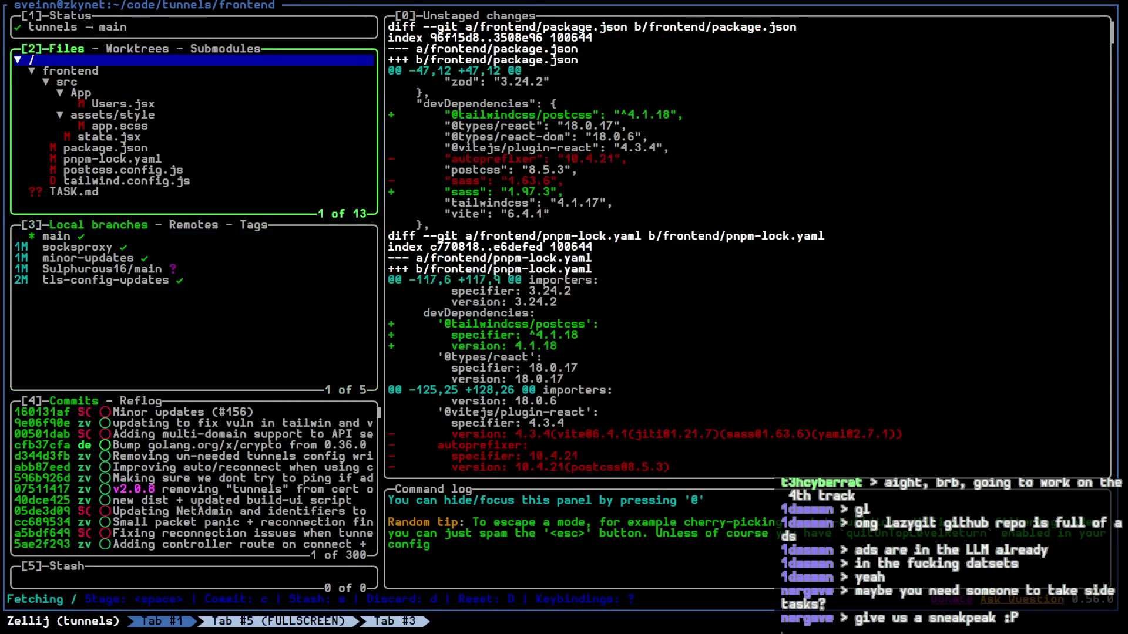
pyautogui.press('Down')
pyautogui.press('Down')
pyautogui.press('Down')
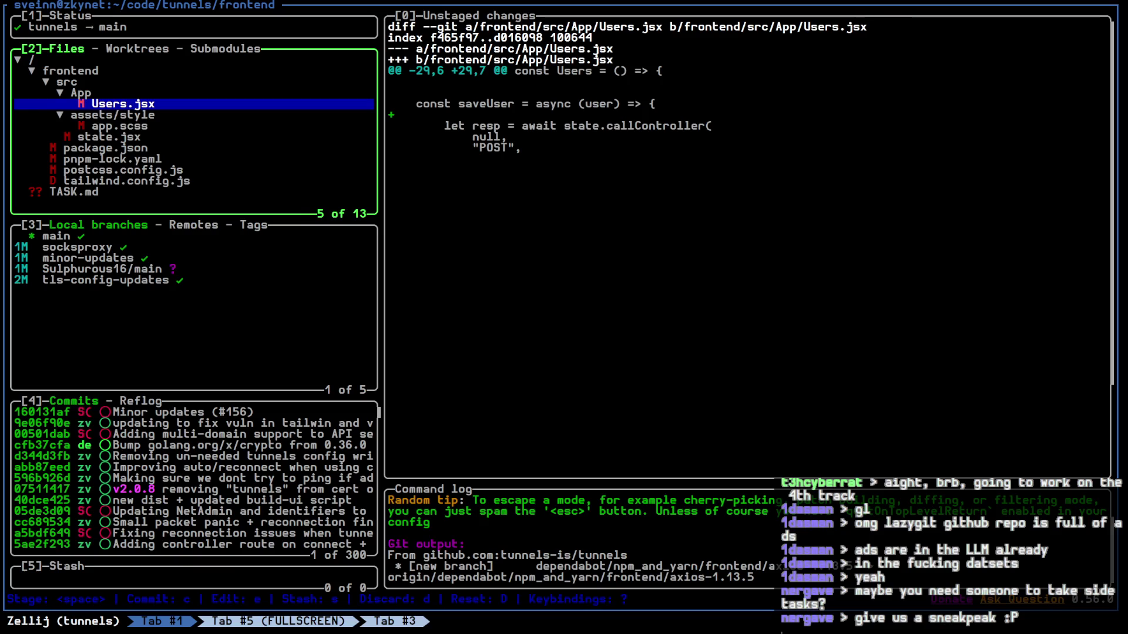
pyautogui.press('Down')
pyautogui.press('Down')
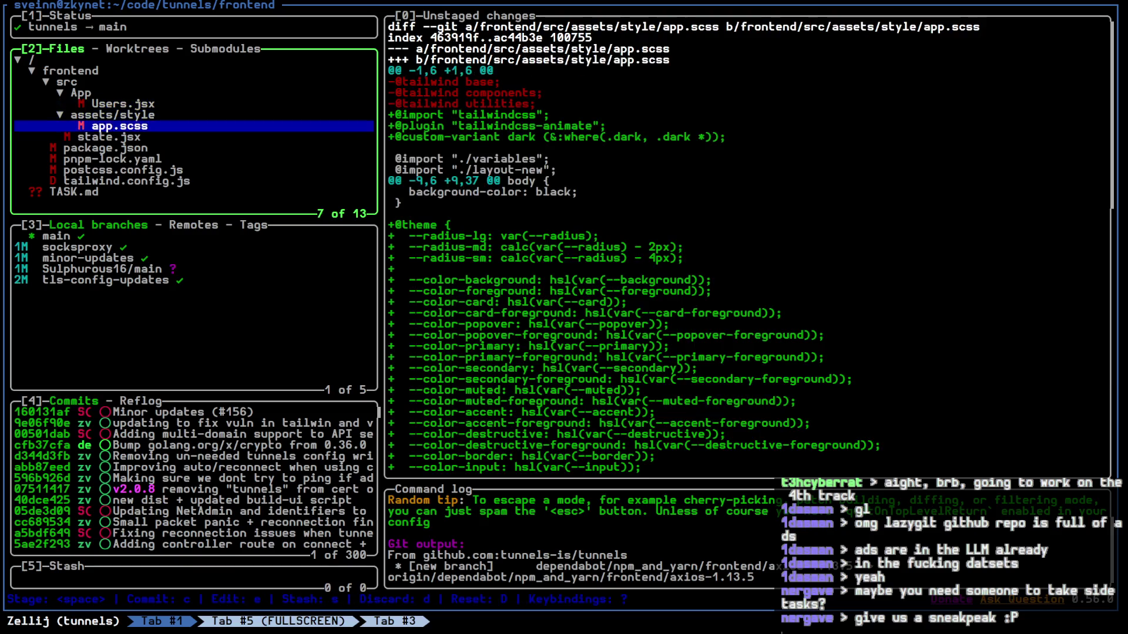
pyautogui.press('Down')
pyautogui.press('Down')
pyautogui.press('Down')
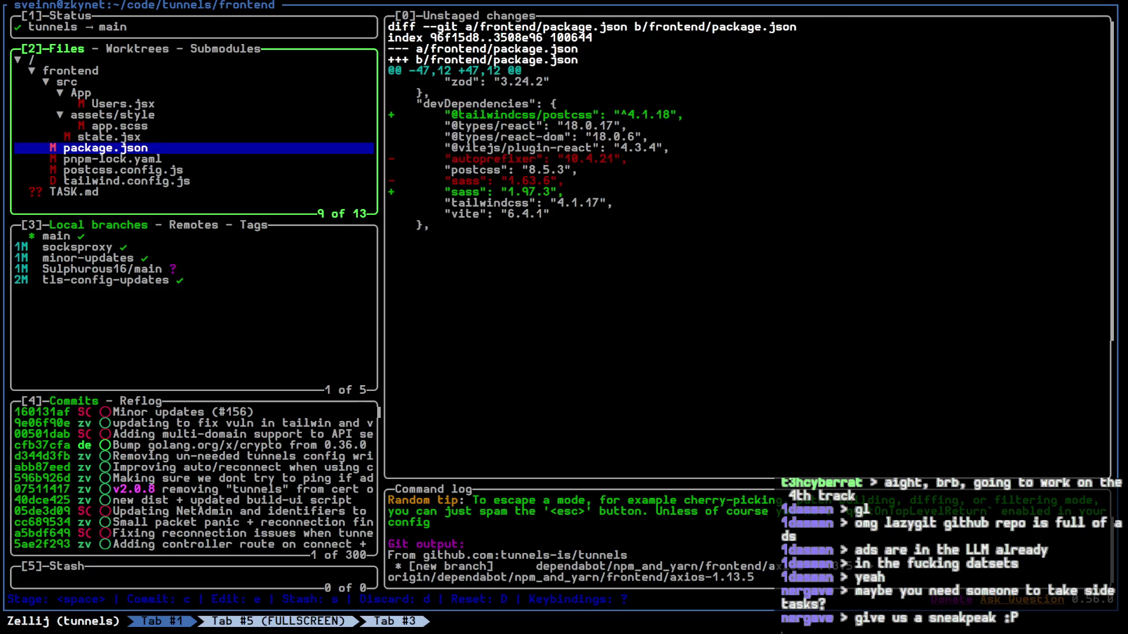
pyautogui.press('Down')
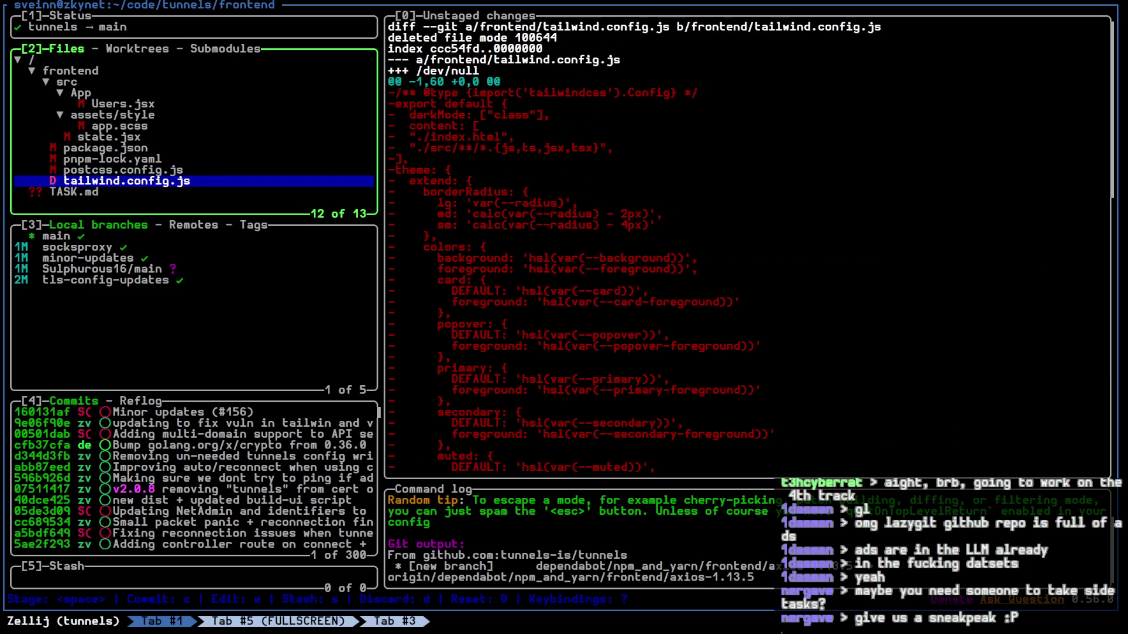
# Step: Stage the changed frontend files, including the assets/style folder and Users.jsx
pyautogui.press('space')
pyautogui.press('Up')
pyautogui.press('space')
pyautogui.press('Up')
pyautogui.press('space')
pyautogui.press('Up')
pyautogui.press('space')
pyautogui.press('Up')
pyautogui.press('space')
pyautogui.press('Up')
pyautogui.press('space')
pyautogui.press('Up')
pyautogui.press('space')
pyautogui.press('Up')
pyautogui.press('space')
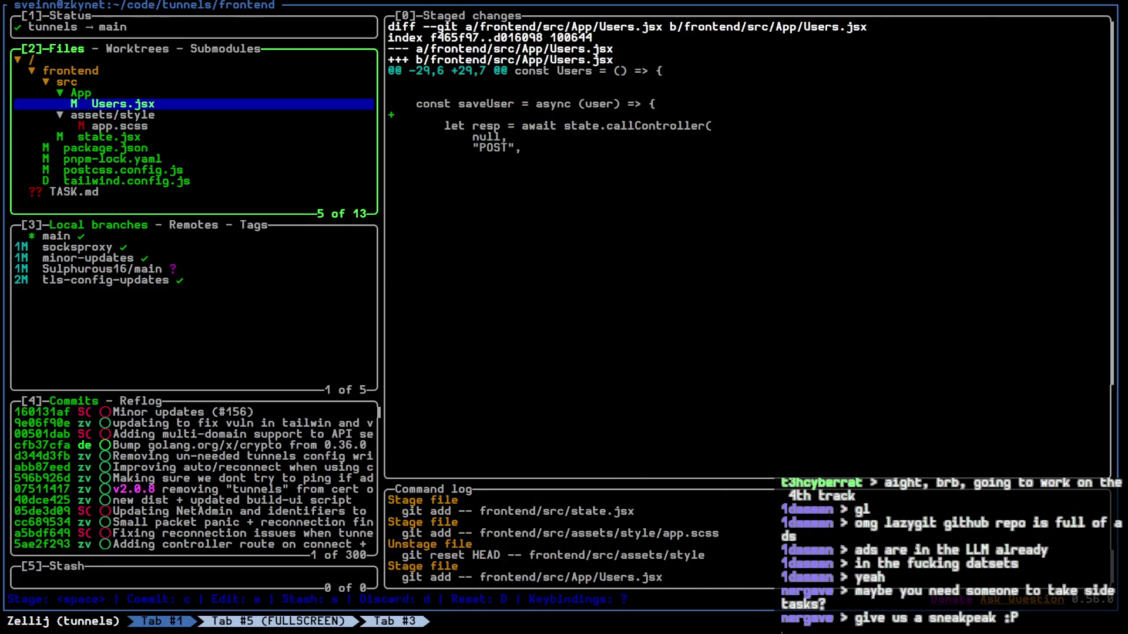
pyautogui.press('Down')
pyautogui.press('space')
pyautogui.press('Up')
pyautogui.press('Up')
# Step: Commit the staged changes with the message 'Fixing pnpm dev stuff'
pyautogui.press('Down')
pyautogui.press('c')
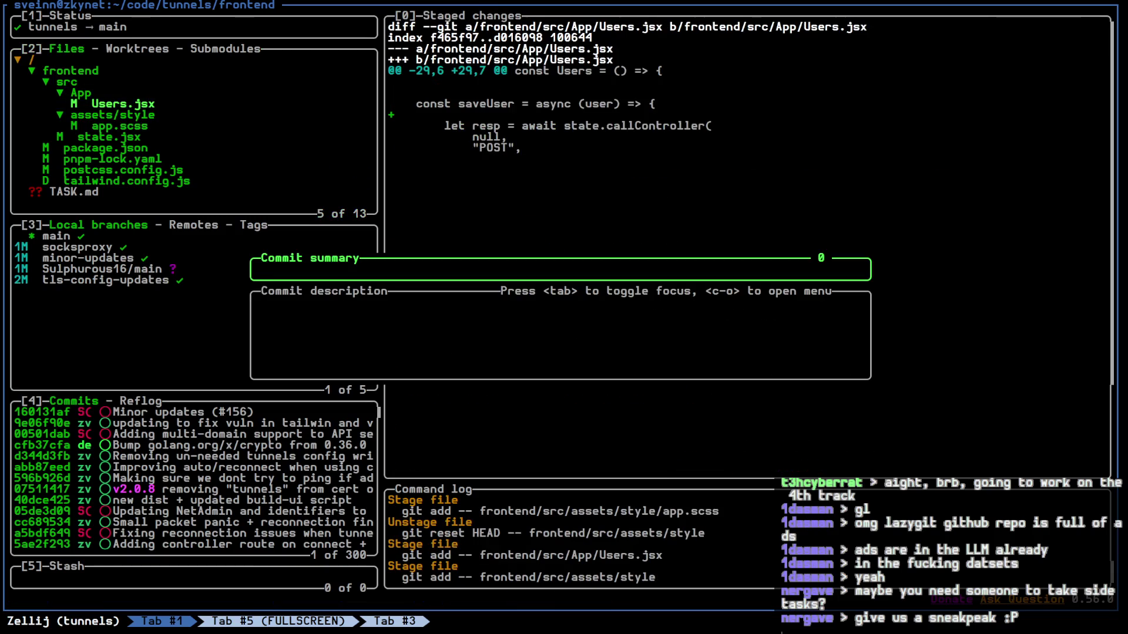
pyautogui.write('Fixing ')
pyautogui.write('pnp')
pyautogui.write('ev ')
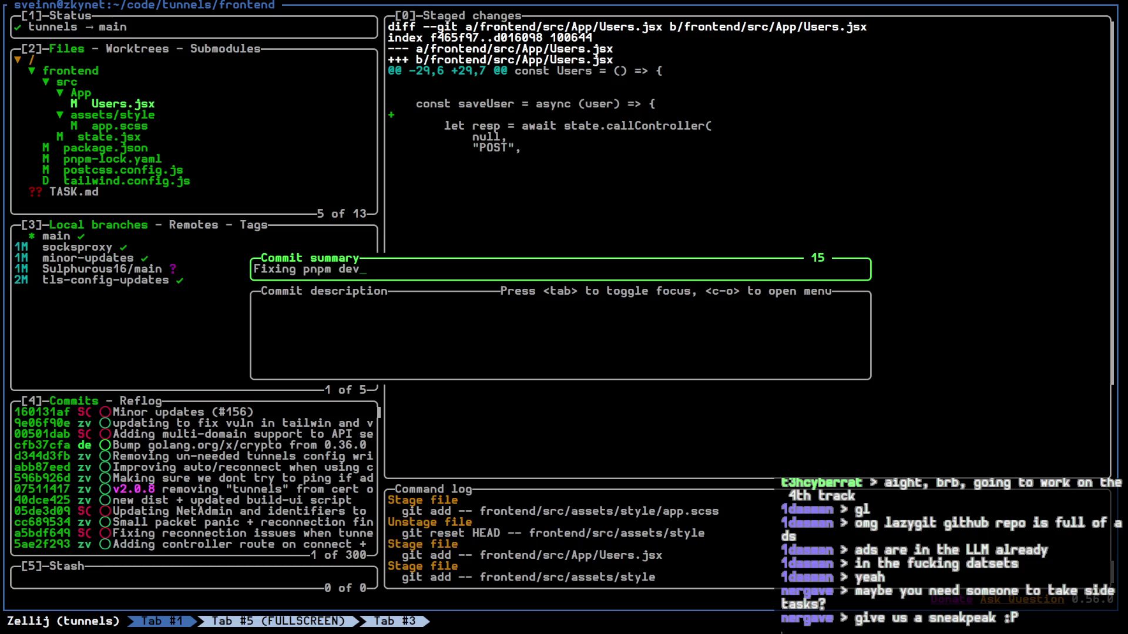
pyautogui.write('stuff')
pyautogui.press('Return')
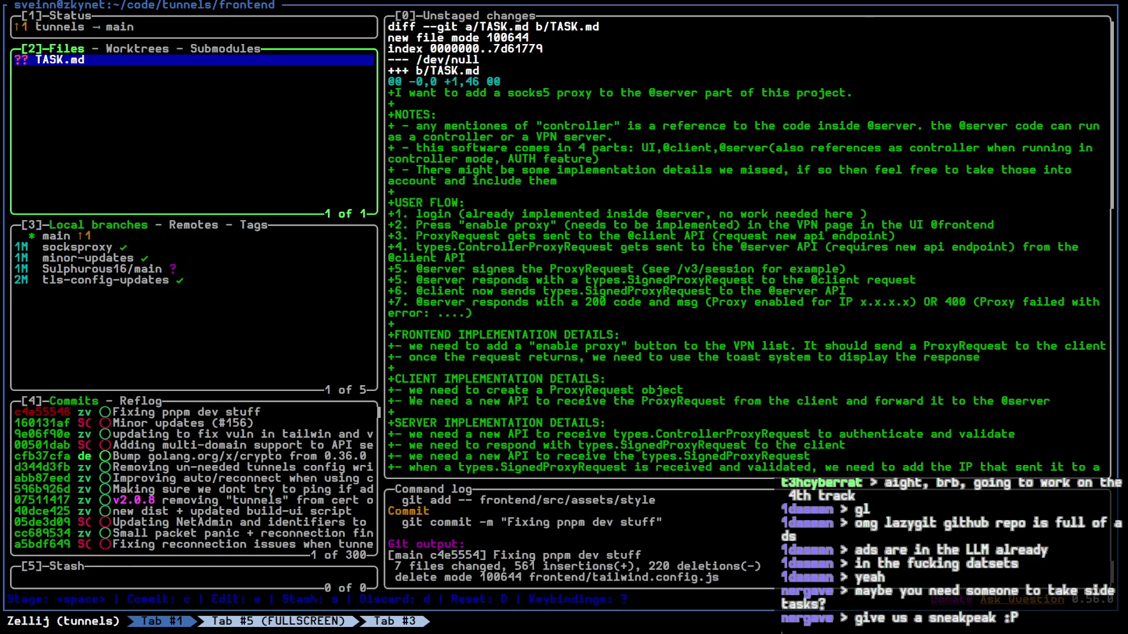
# Step: Check out the Sulphurous16/main branch, then run vite dev --host 0.0.0.0
pyautogui.press('3')
pyautogui.press('Down')
pyautogui.press('Down')
pyautogui.press('Down')
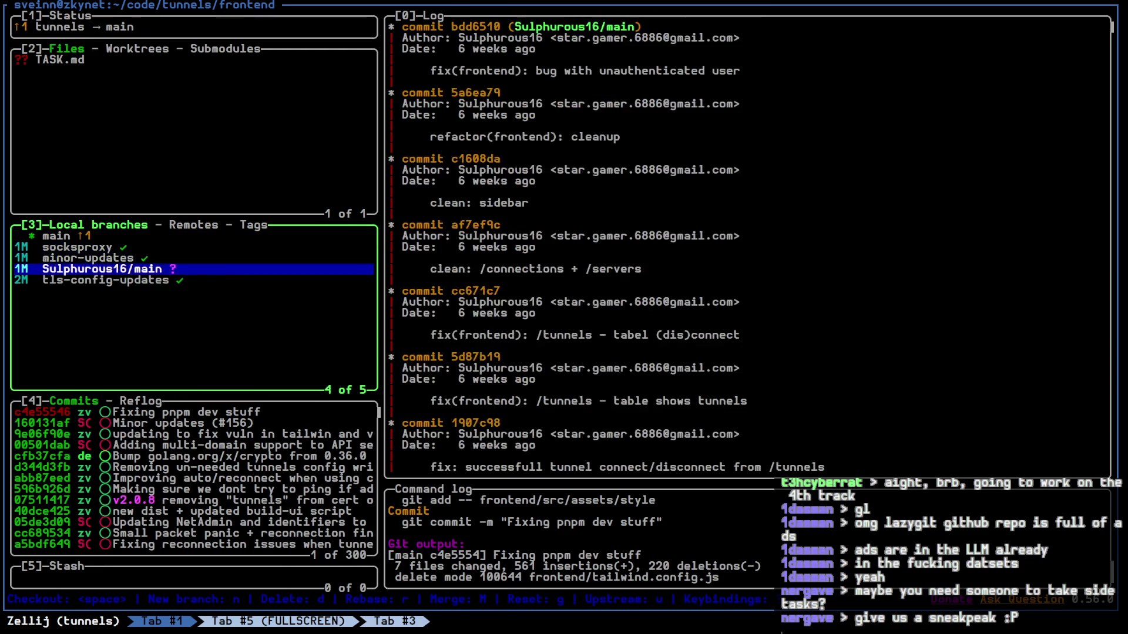
pyautogui.press('space')
pyautogui.write('q')
pyautogui.write('vite dev --host 0.0.0.0')
pyautogui.press('Return')
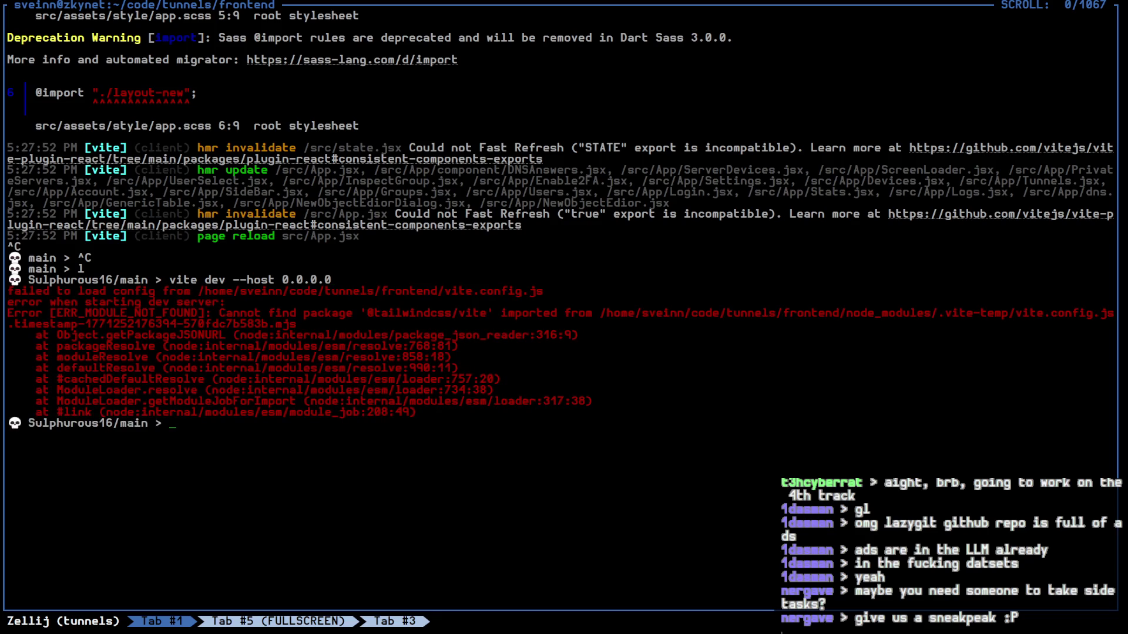
# Step: Reinstall dependencies with pnpm install . and restart the Vite dev server
pyautogui.write('pnpm install .')
pyautogui.press('Return')
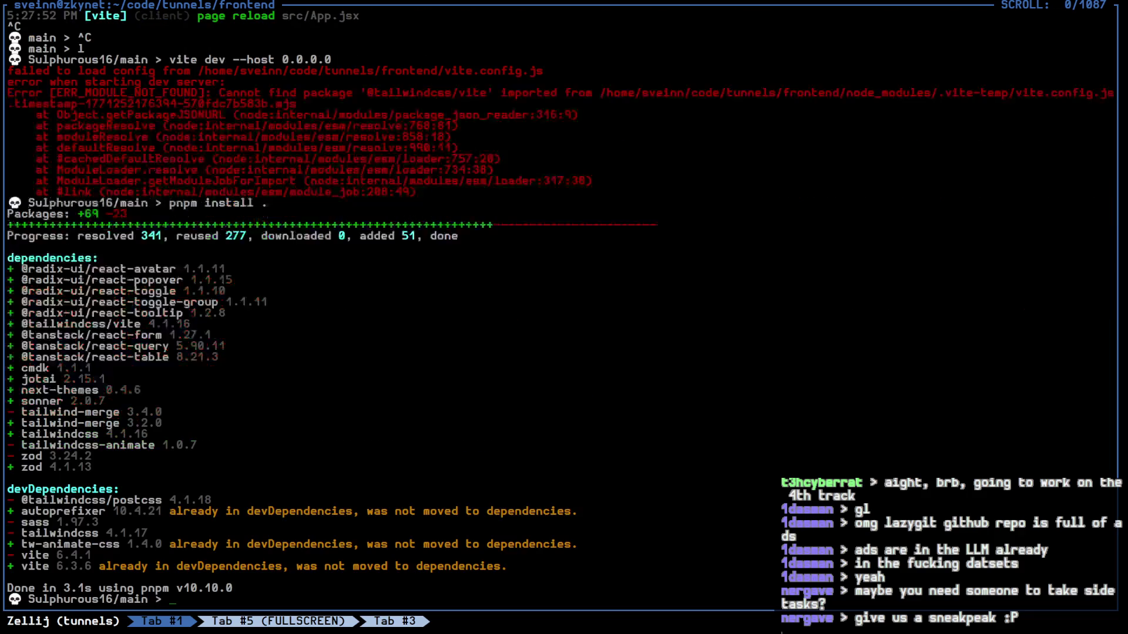
pyautogui.press('Up')
pyautogui.press('Return')
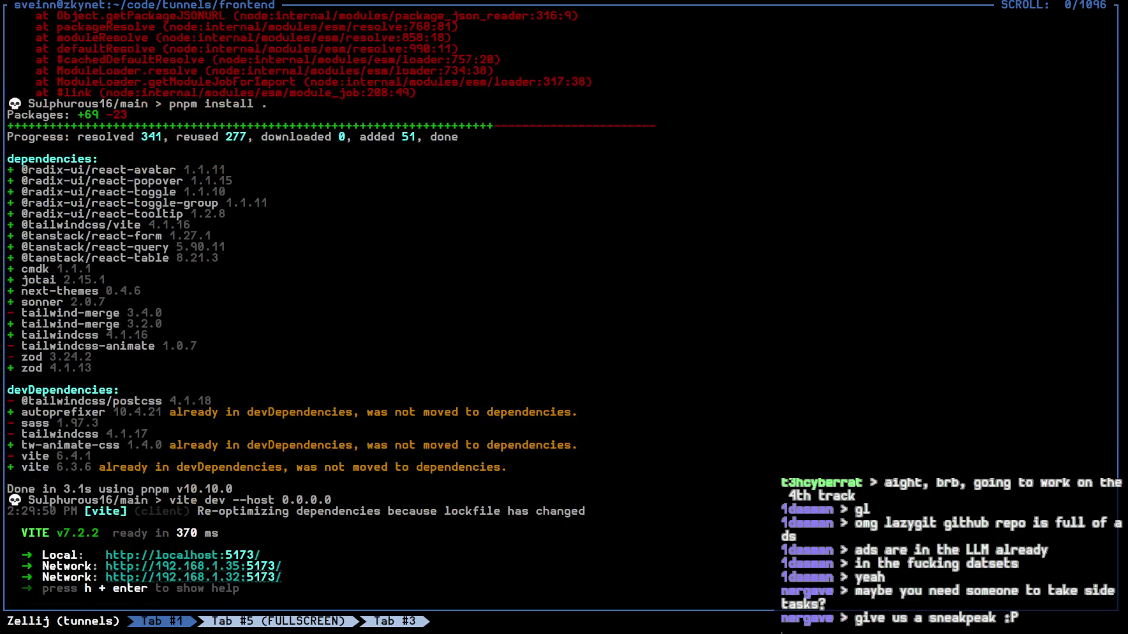
pyautogui.hotkey('alt', 'Tab')
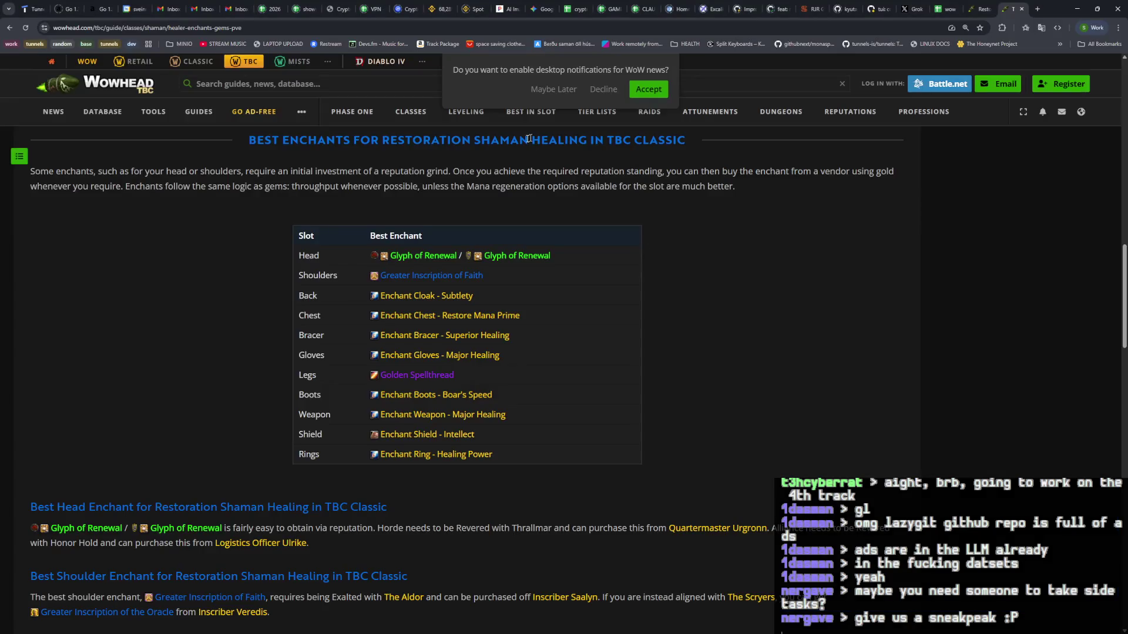
# Step: Load 192.168.1.35:5173 in a new Chrome tab
pyautogui.hotkey('ctrl', 't')
pyautogui.write('192.168.1.35:5173')
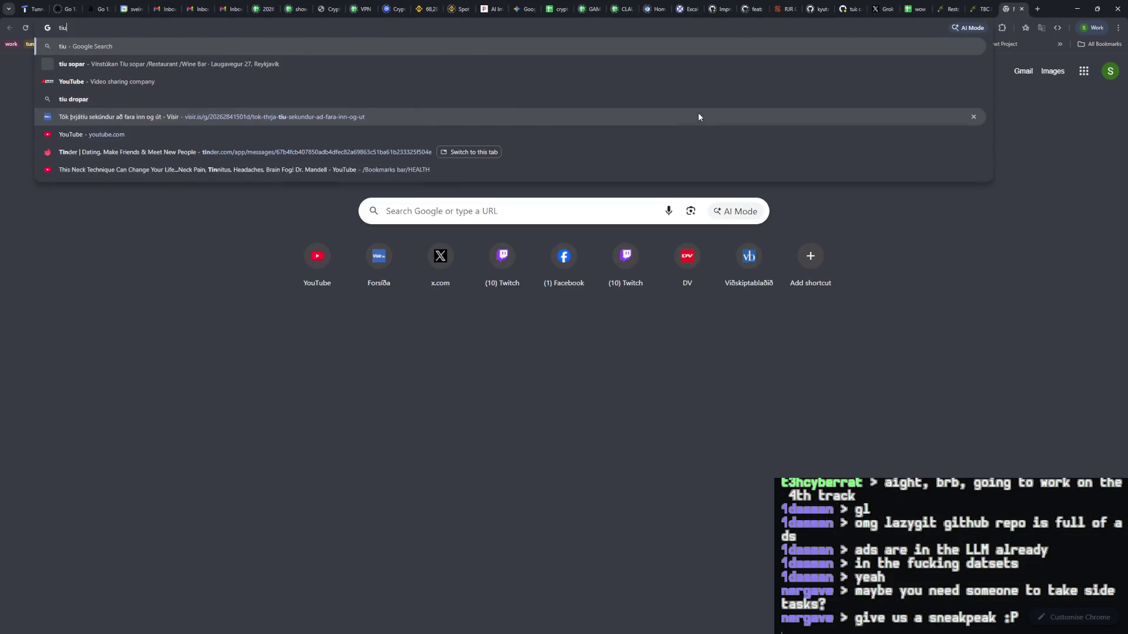
pyautogui.press('Return')
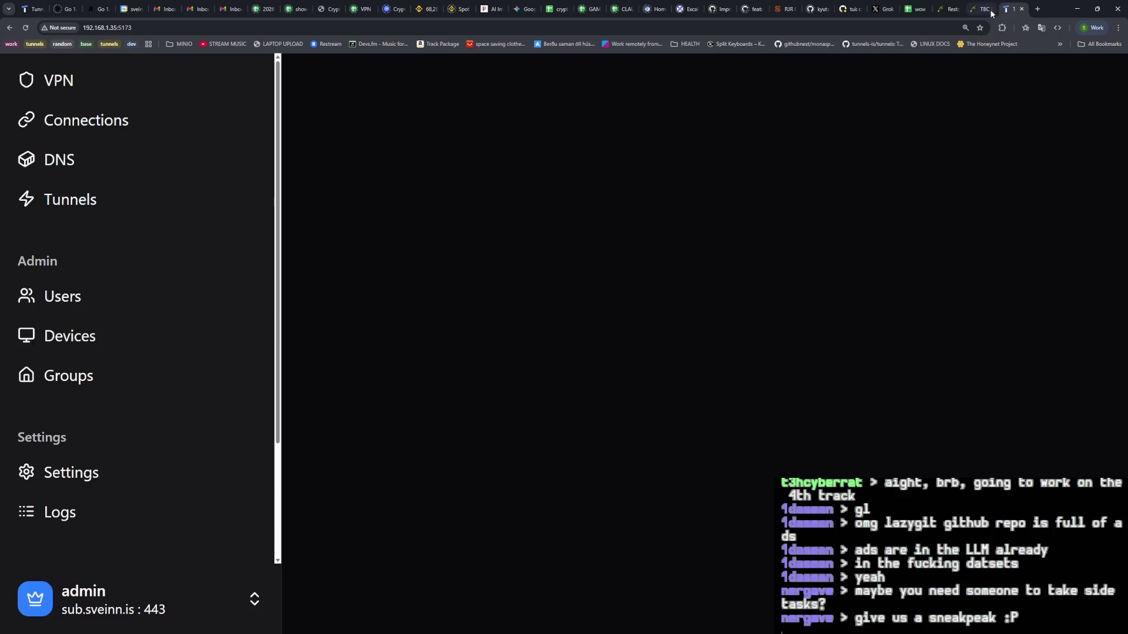
pyautogui.click(980, 11)
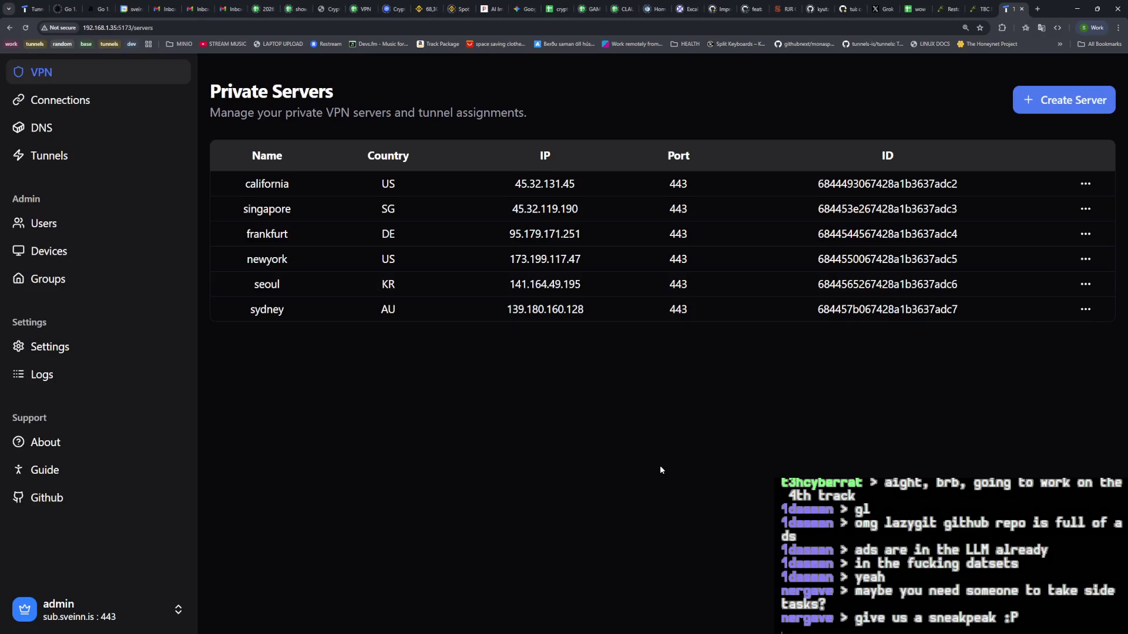
# Step: Browse the Settings page's General, API, Network Info and System Info tabs
pyautogui.click(73, 353)
pyautogui.click(353, 134)
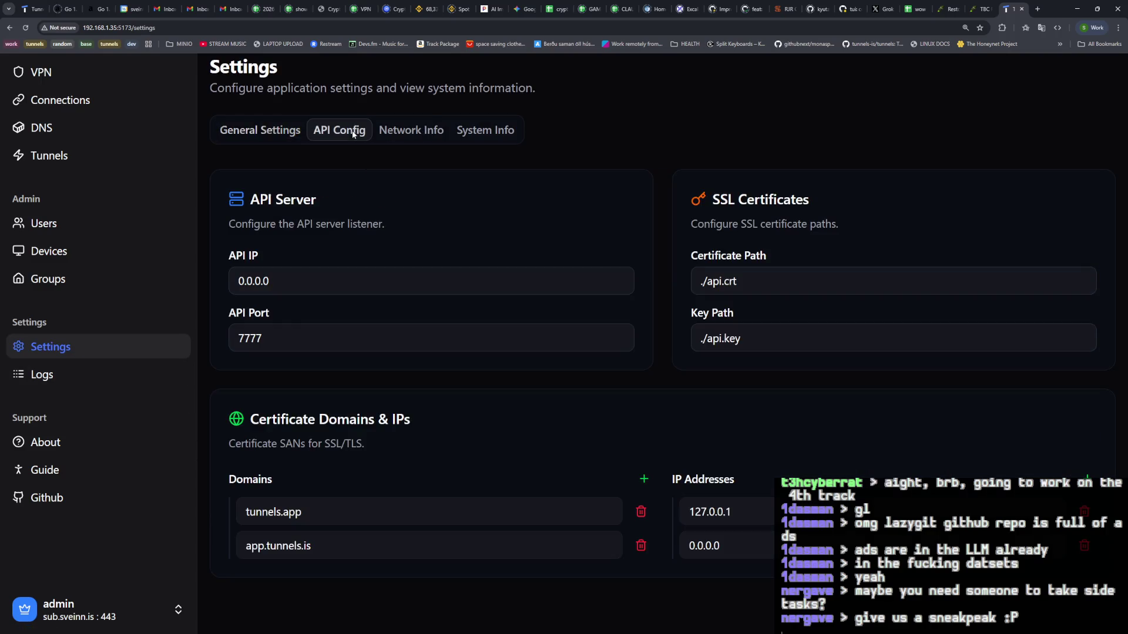
pyautogui.click(414, 132)
pyautogui.click(491, 133)
pyautogui.click(405, 131)
pyautogui.click(252, 135)
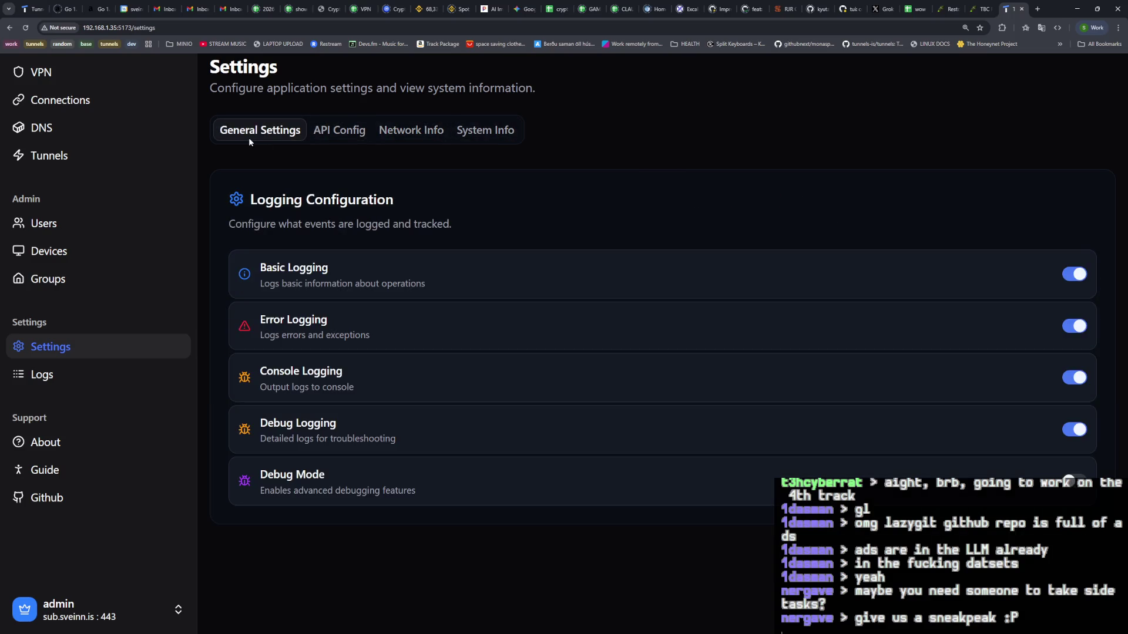
pyautogui.click(354, 141)
pyautogui.click(408, 137)
pyautogui.click(485, 137)
pyautogui.click(411, 135)
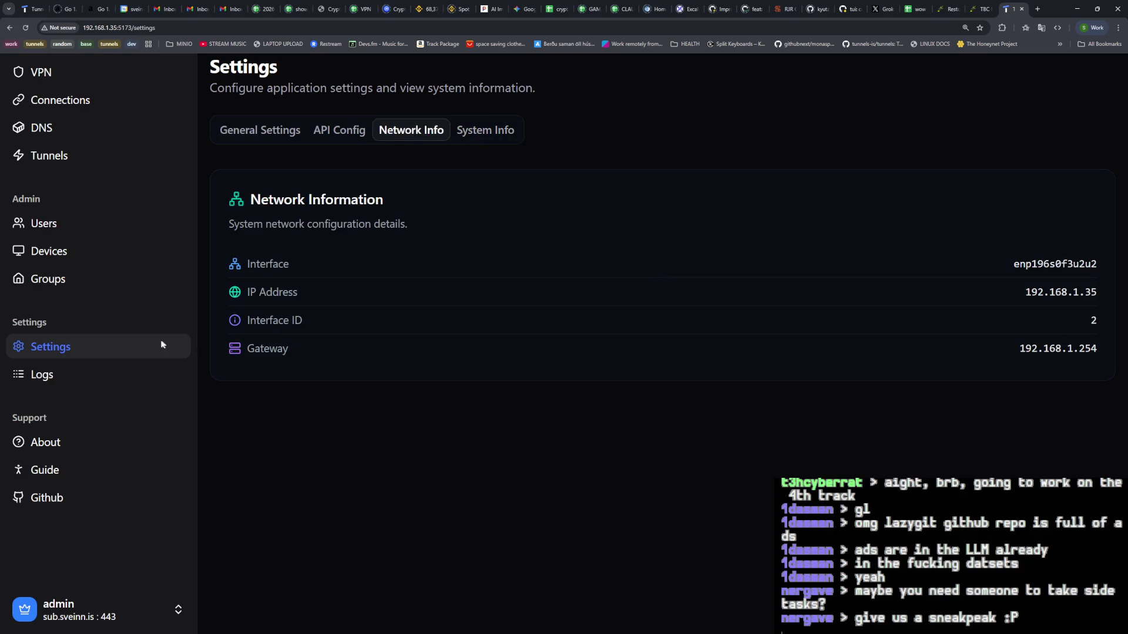
# Step: Review the server logs, About page and product guide, then close the guide tab
pyautogui.click(115, 379)
pyautogui.scroll(-5, 463, 349)
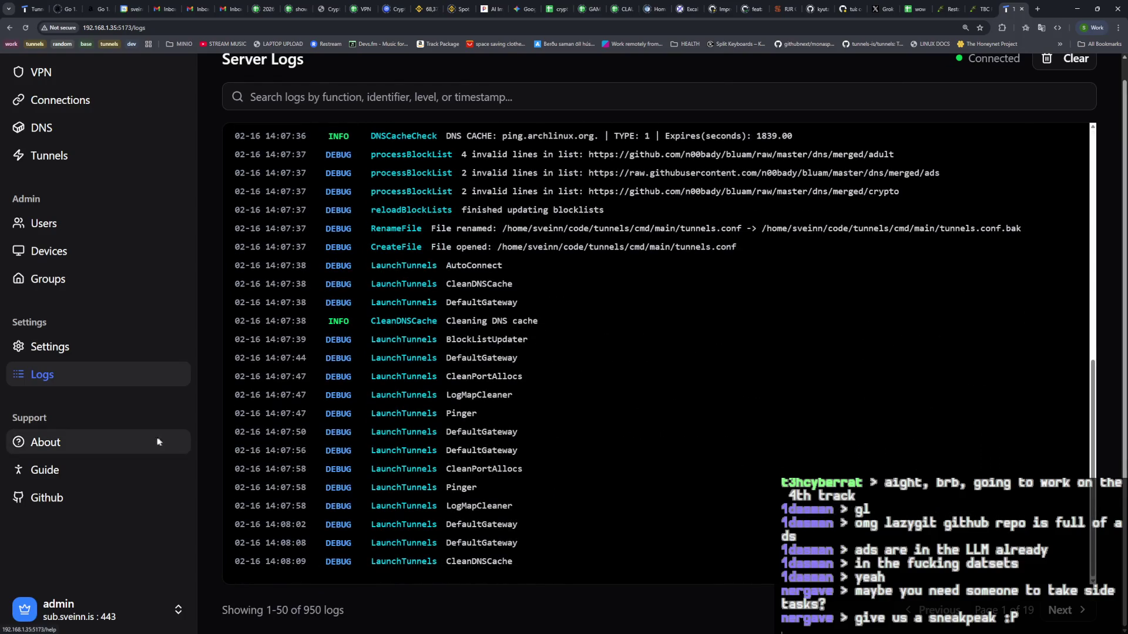
pyautogui.click(125, 444)
pyautogui.click(63, 473)
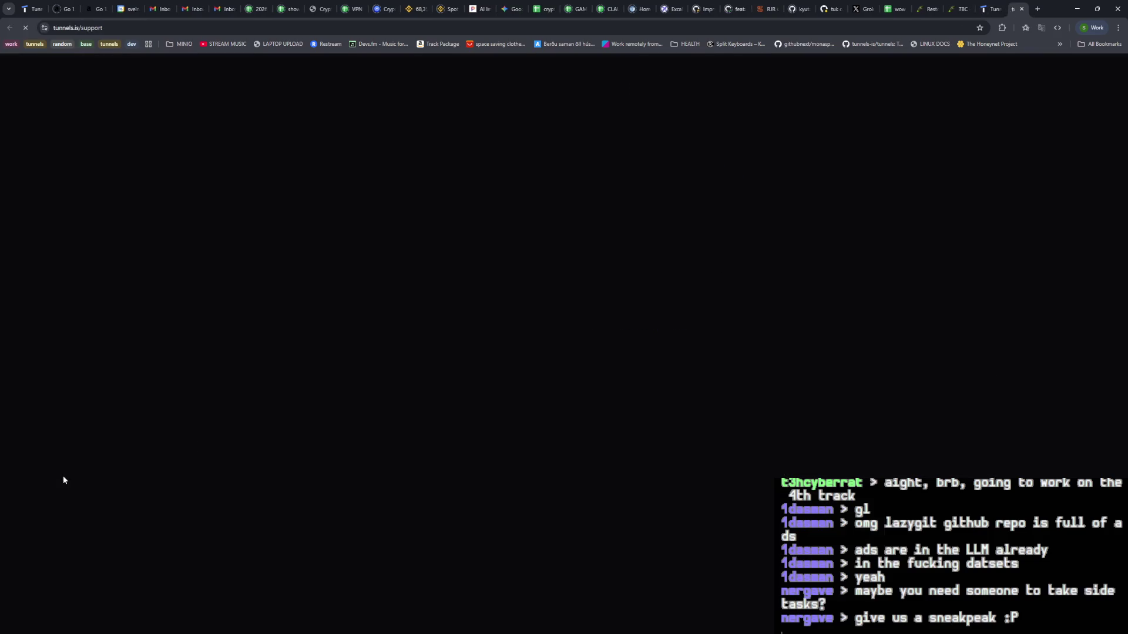
pyautogui.click(1022, 9)
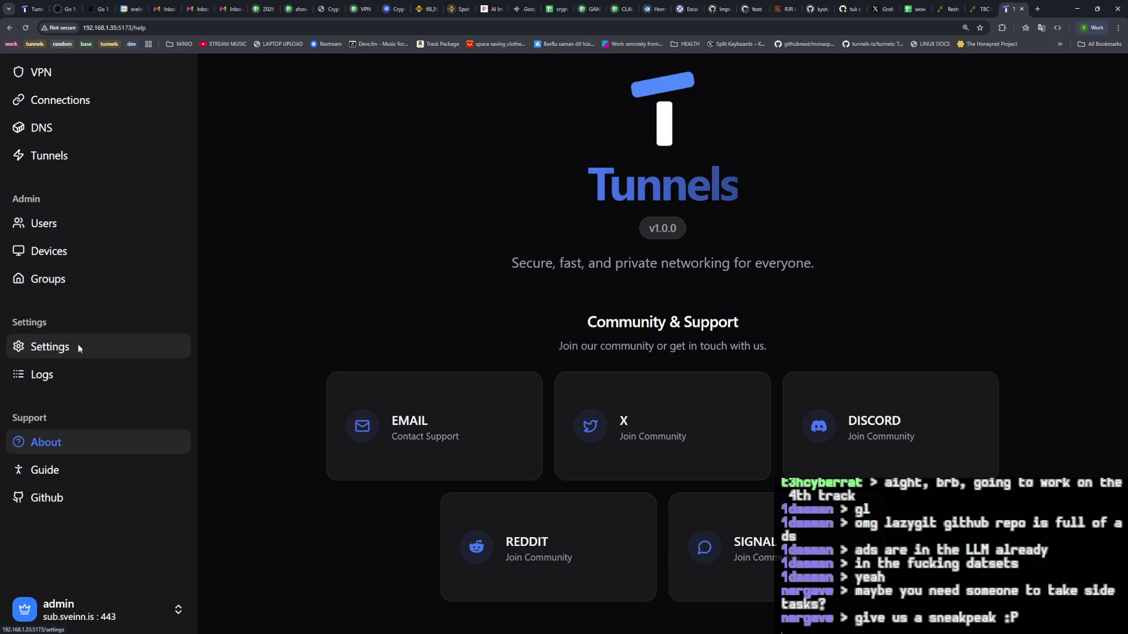
# Step: Inspect the tunnels tunnel's settings, cancel without saving, and go to DNS
pyautogui.click(103, 159)
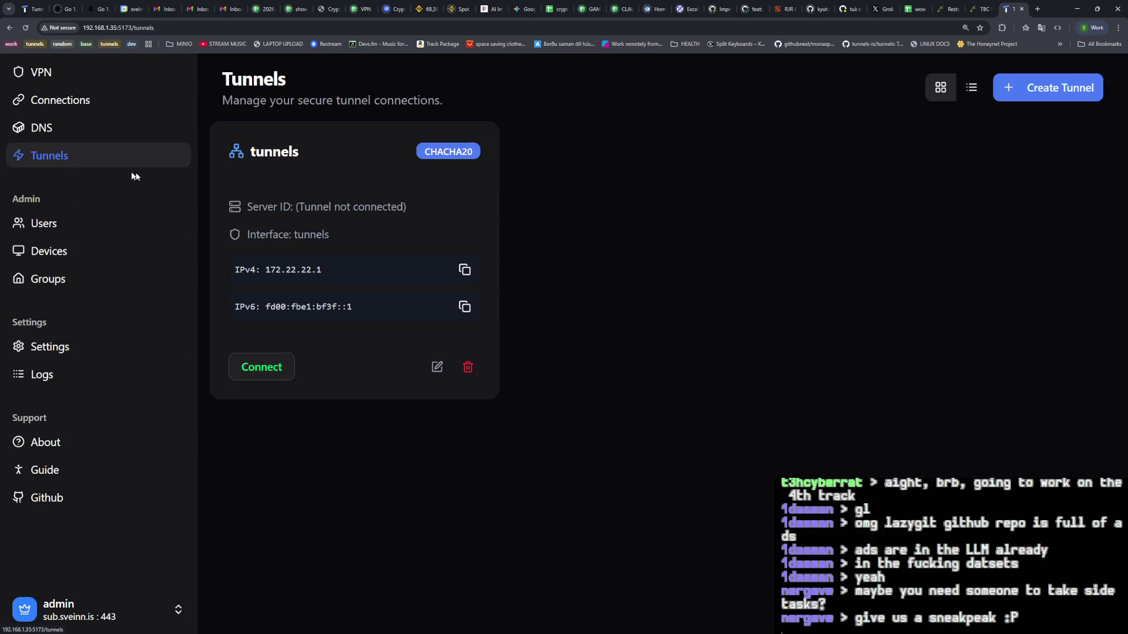
pyautogui.click(436, 368)
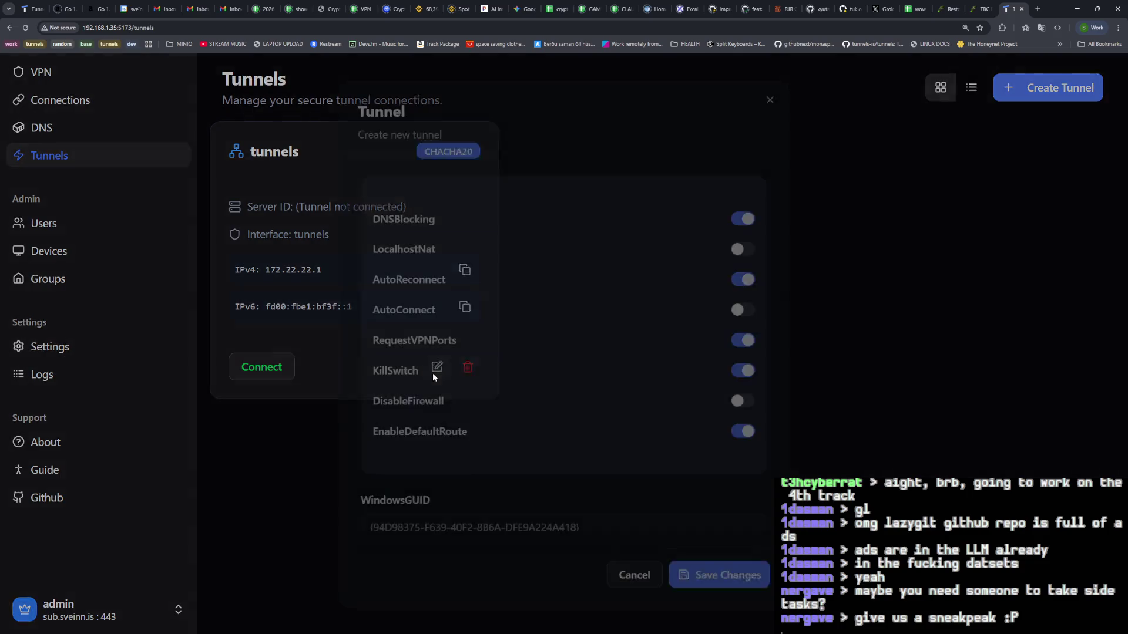
pyautogui.scroll(-10, 534, 358)
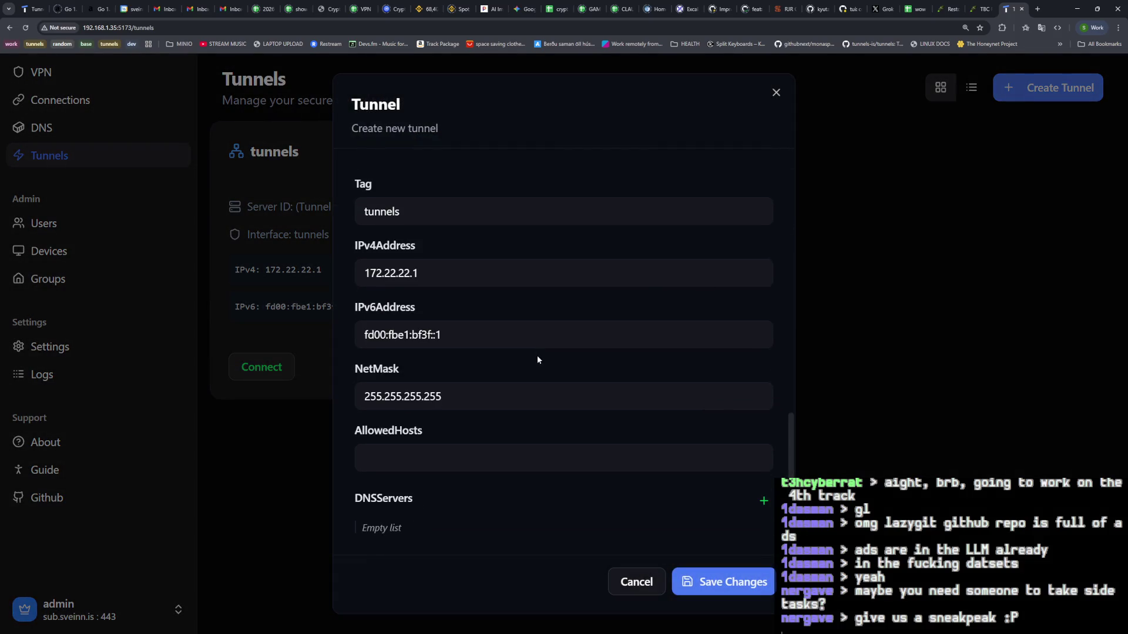
pyautogui.scroll(5, 536, 356)
pyautogui.scroll(5, 543, 371)
pyautogui.scroll(-4, 544, 373)
pyautogui.scroll(4, 544, 373)
pyautogui.click(625, 573)
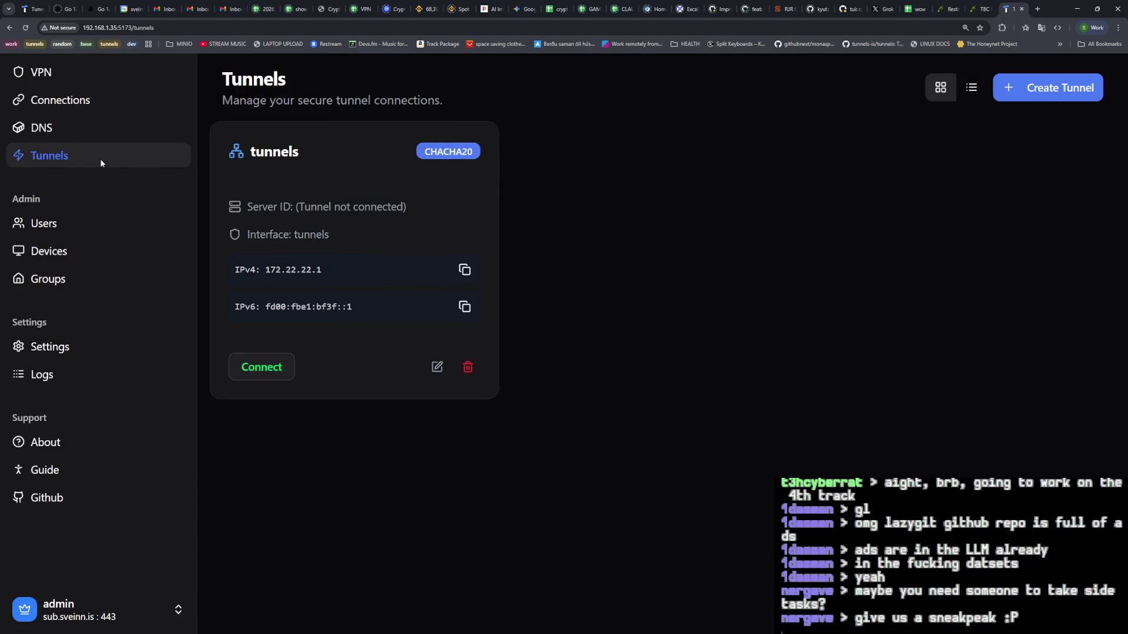
pyautogui.click(64, 131)
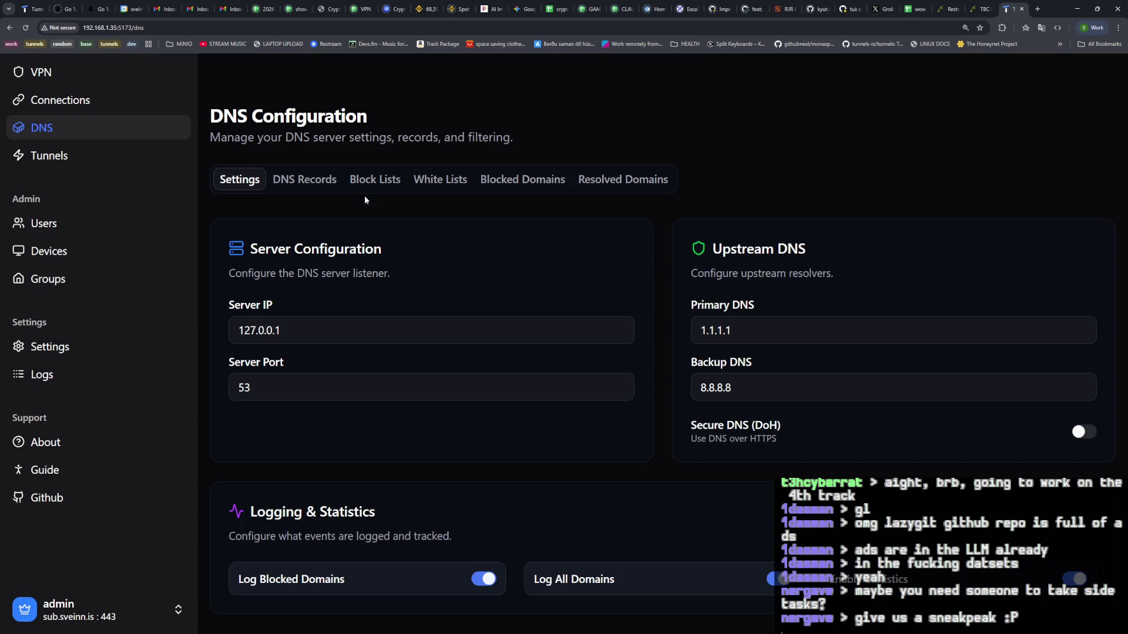
# Step: Browse DNS records, block lists, white lists and resolved domains, recovering from the minio-pool2-node3 error
pyautogui.click(325, 184)
pyautogui.click(381, 187)
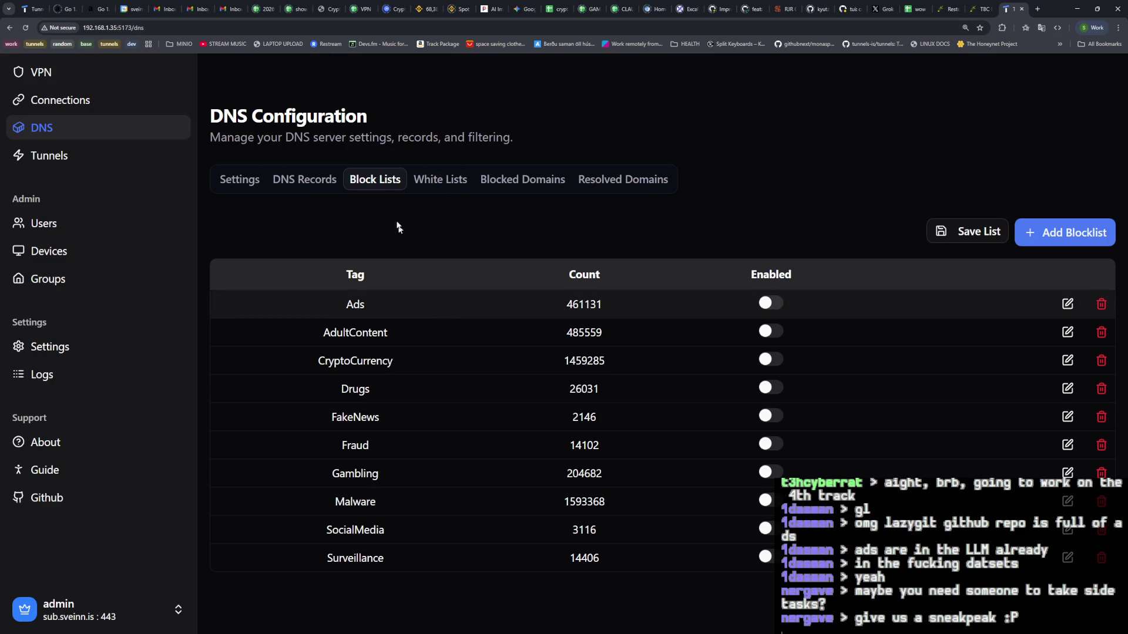
pyautogui.click(446, 180)
pyautogui.click(634, 180)
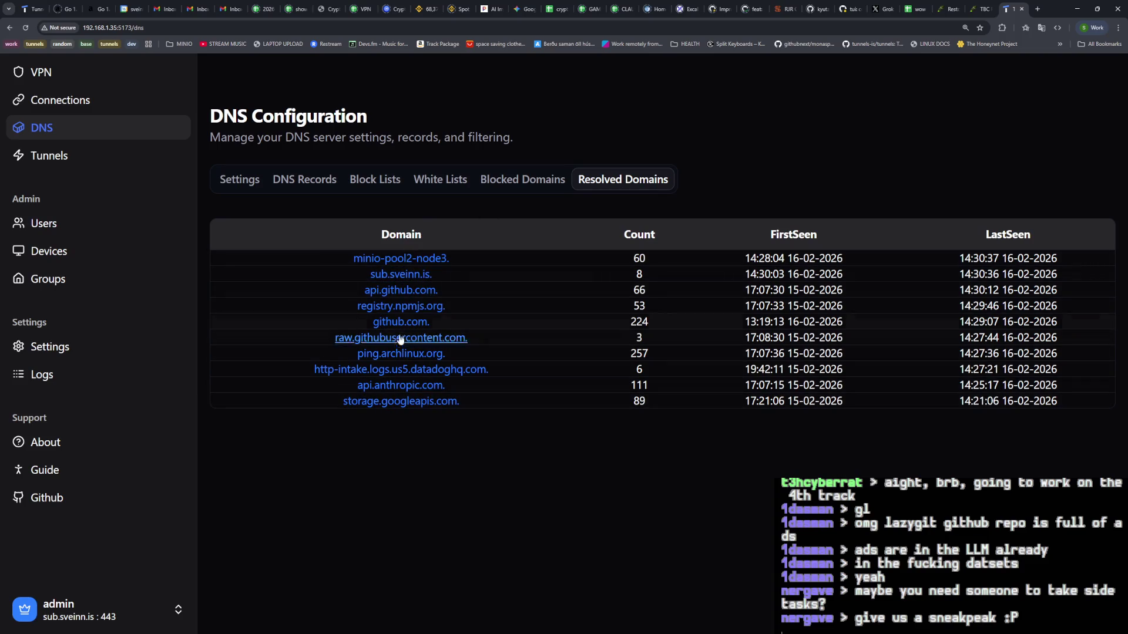
pyautogui.click(424, 258)
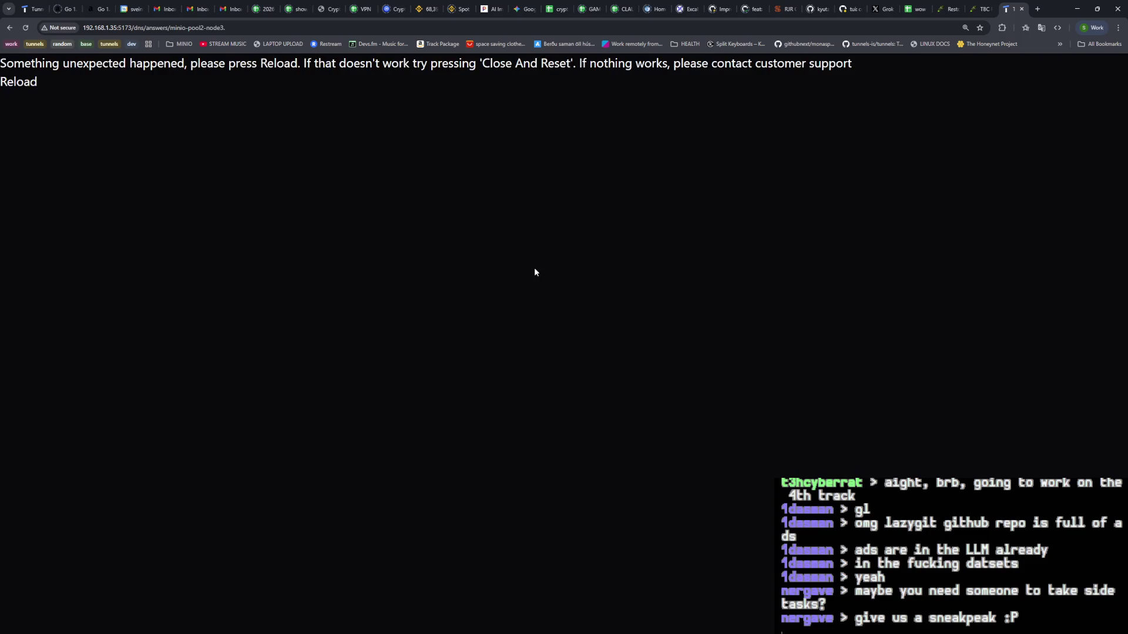
pyautogui.click(10, 28)
pyautogui.click(26, 29)
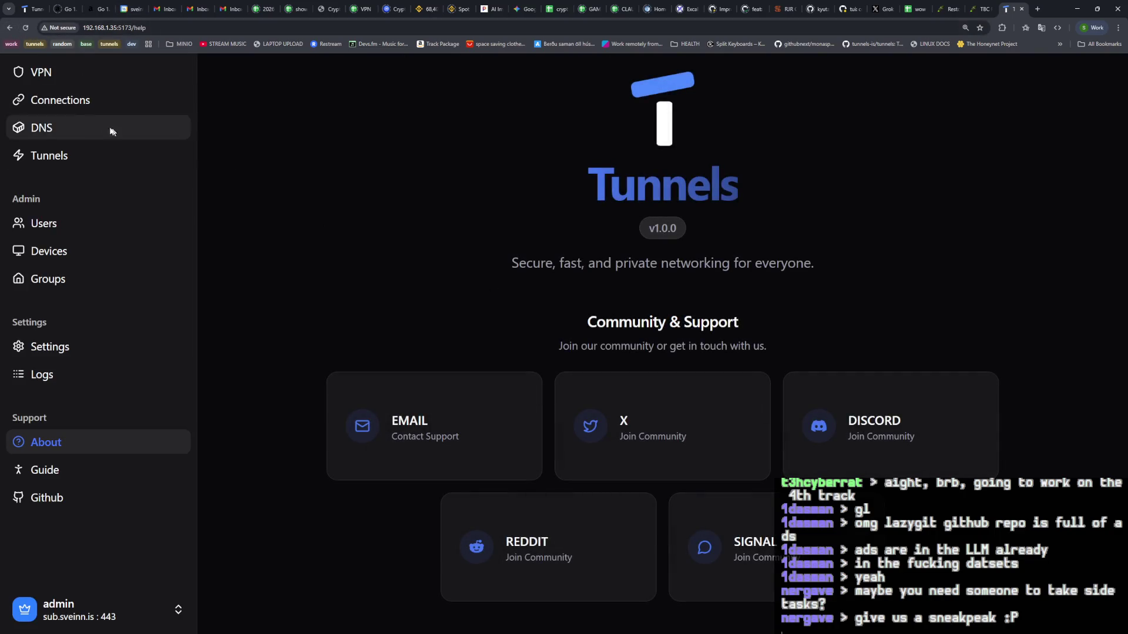
# Step: Inspect the private VPN servers list and the california server's options
pyautogui.click(35, 71)
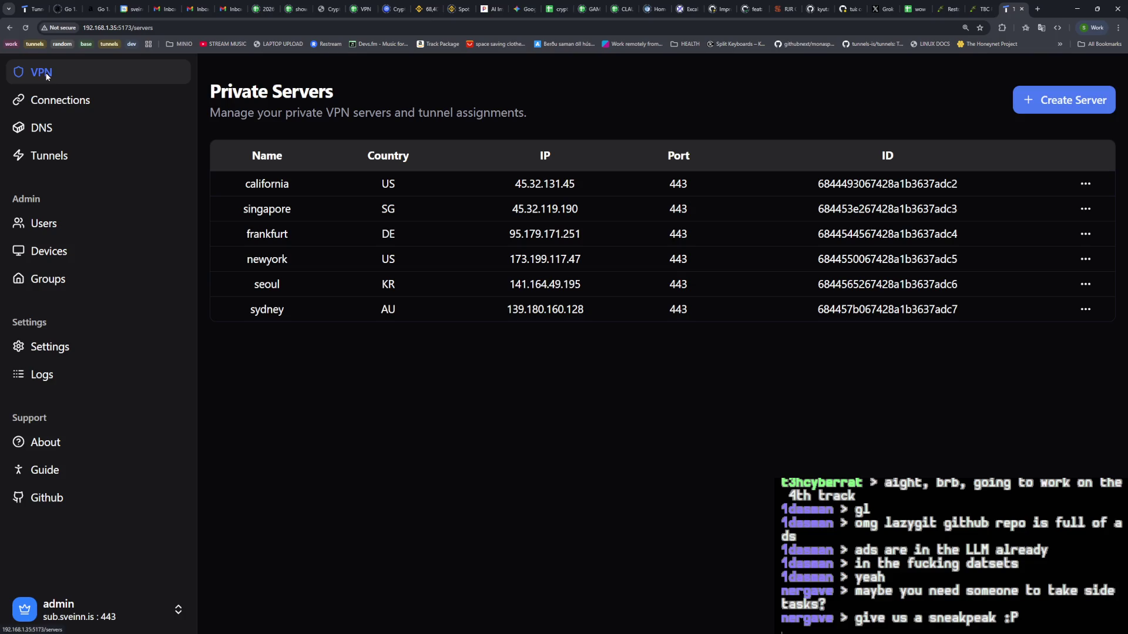
pyautogui.click(1085, 184)
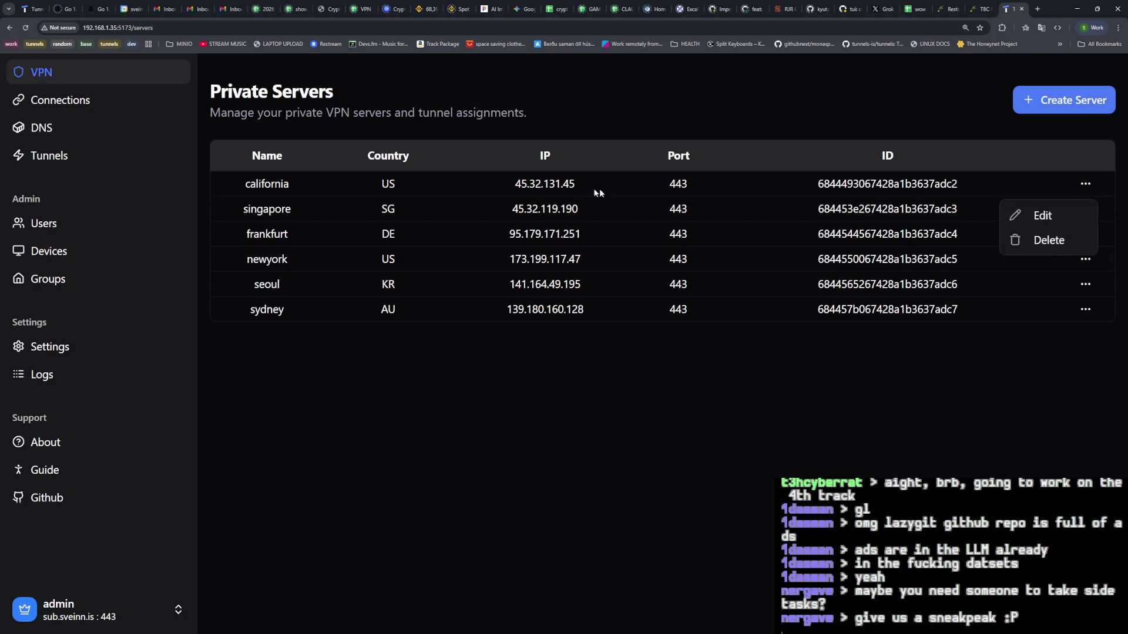
pyautogui.click(281, 186)
pyautogui.doubleClick(281, 186)
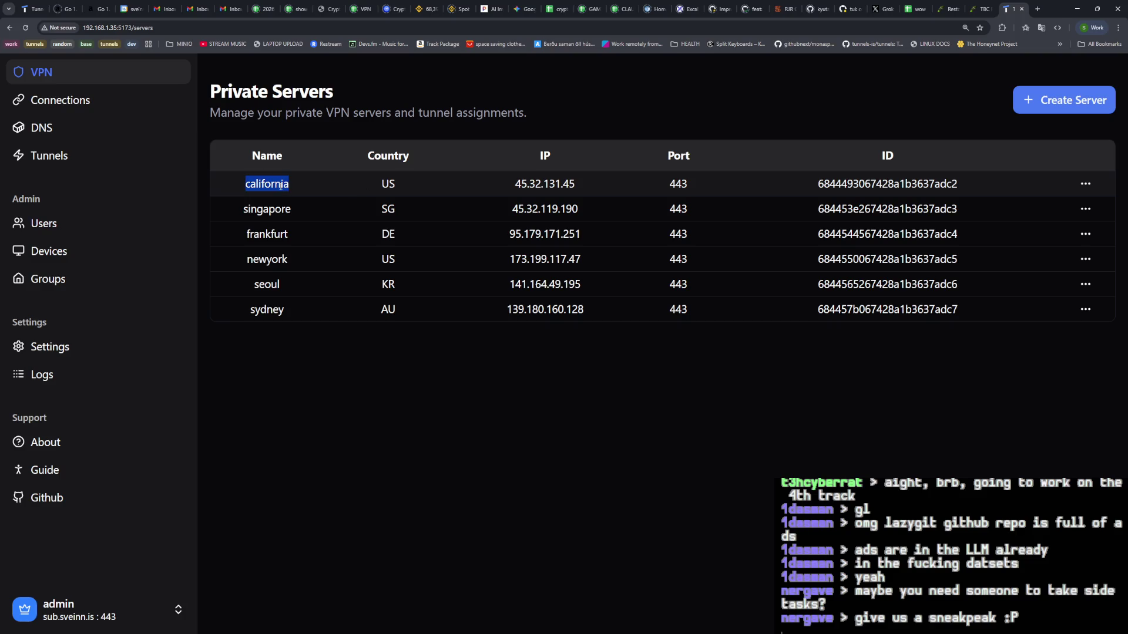
# Step: Visit Connections and DNS, then show the Tunnels list as a table
pyautogui.click(42, 105)
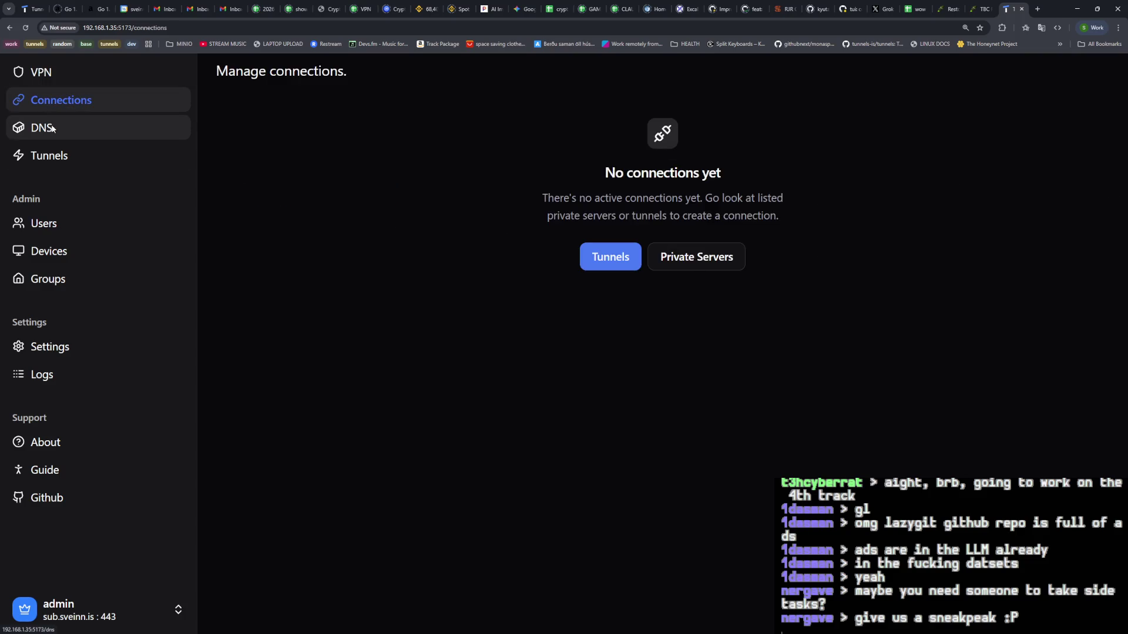
pyautogui.click(41, 128)
pyautogui.click(50, 155)
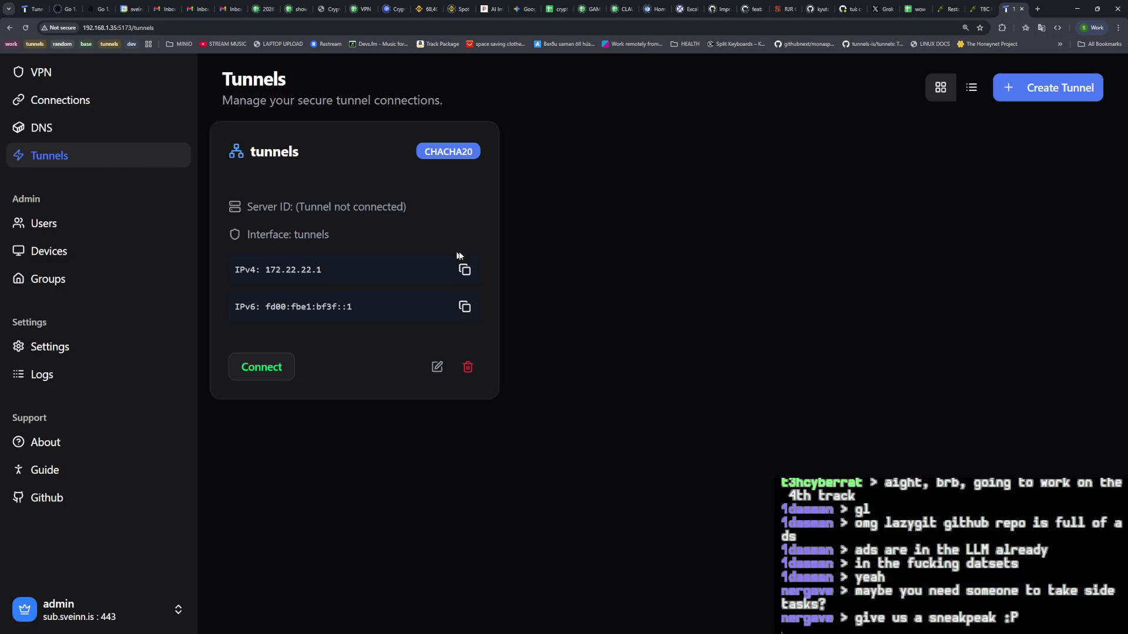
pyautogui.click(964, 90)
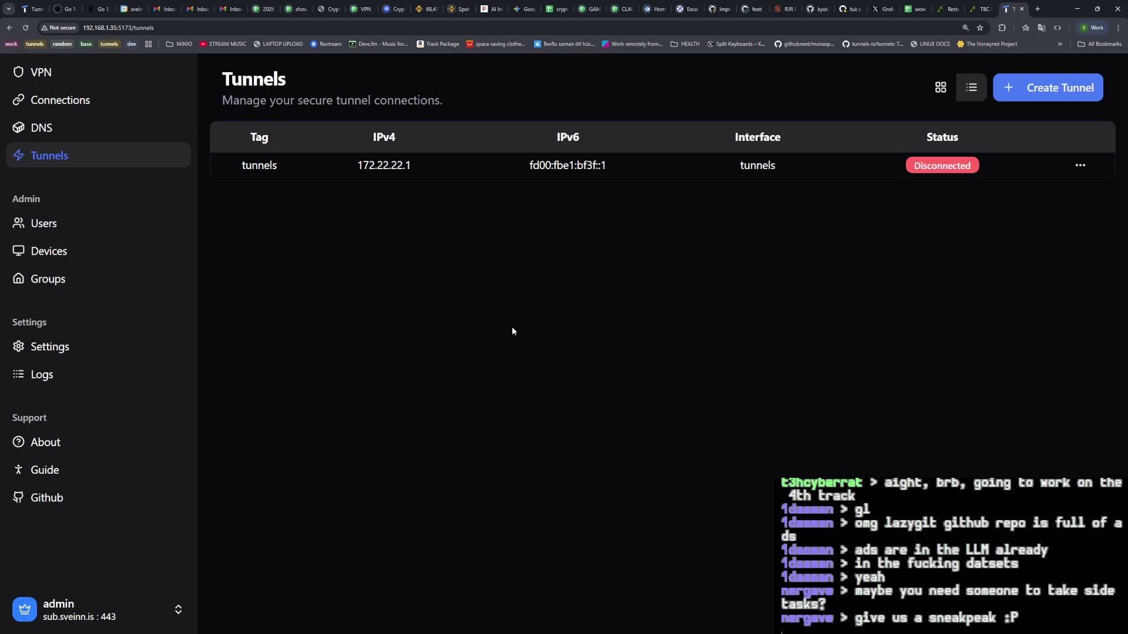
# Step: Switch the interface to the light theme and back to dark
pyautogui.click(176, 611)
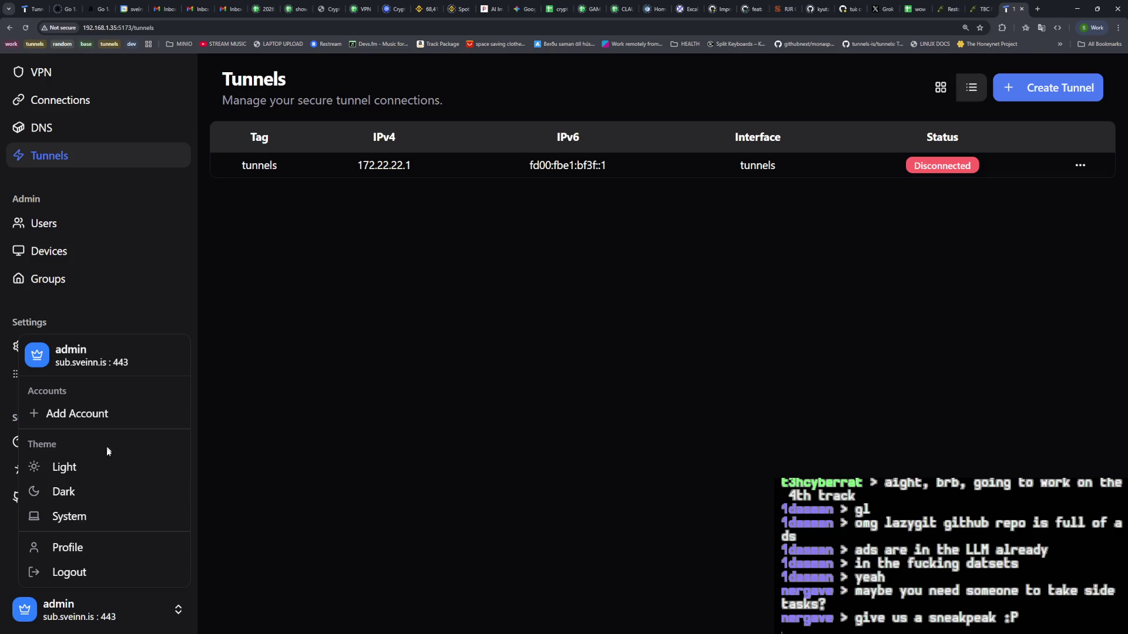
pyautogui.click(98, 474)
pyautogui.click(179, 611)
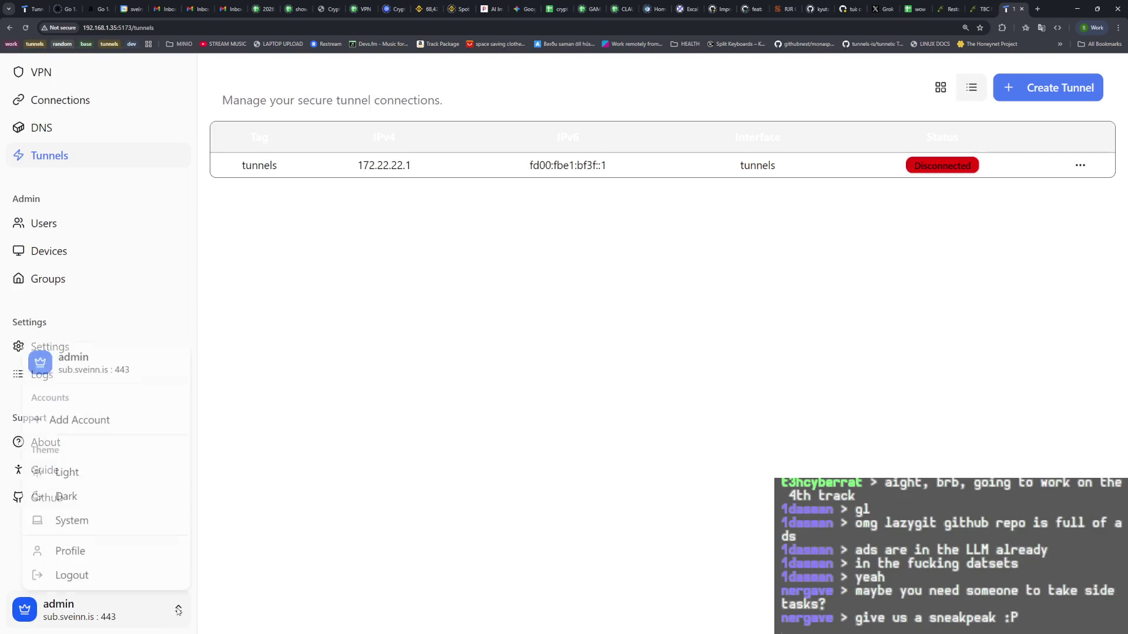
pyautogui.click(138, 503)
# Step: Look over the My Profile page, then go to the Private Servers list
pyautogui.click(141, 611)
pyautogui.click(152, 549)
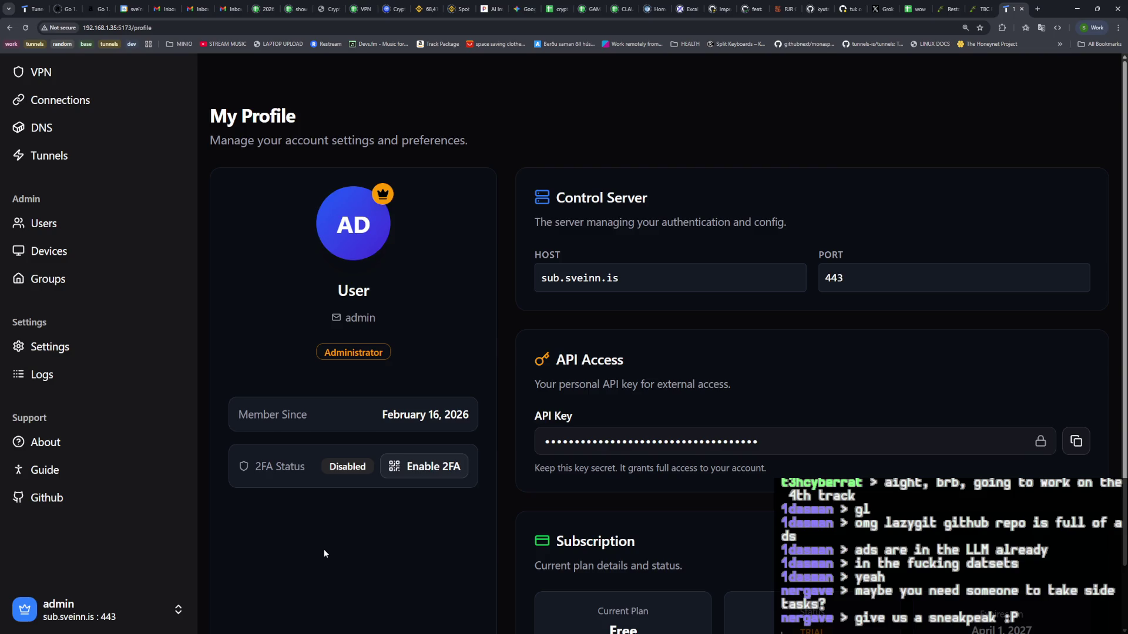
pyautogui.scroll(-2, 324, 549)
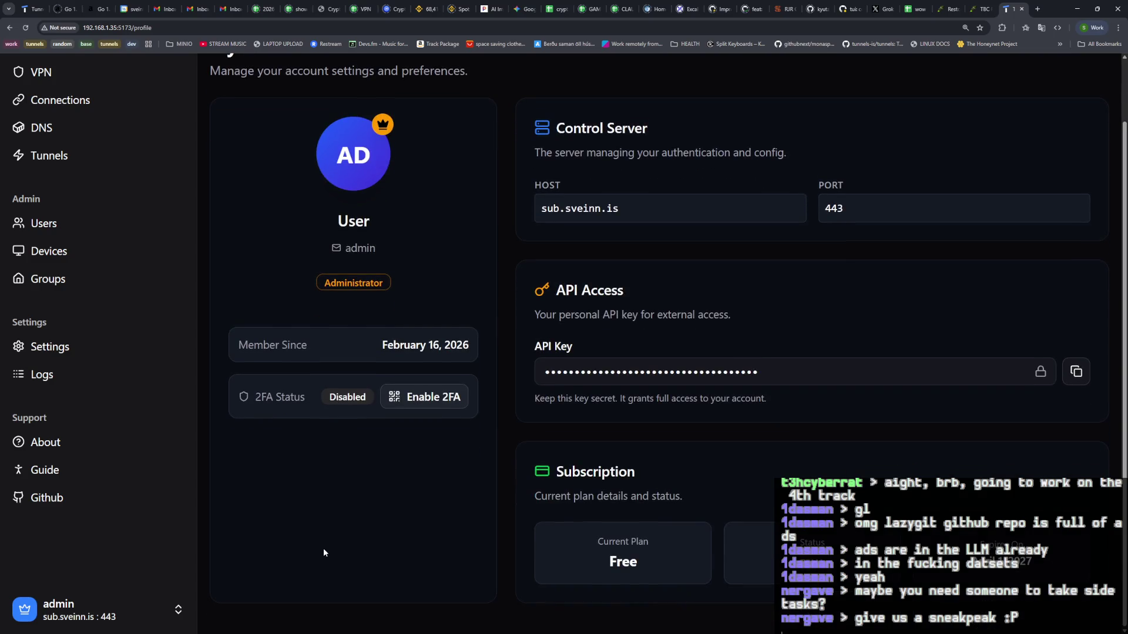
pyautogui.scroll(2, 323, 551)
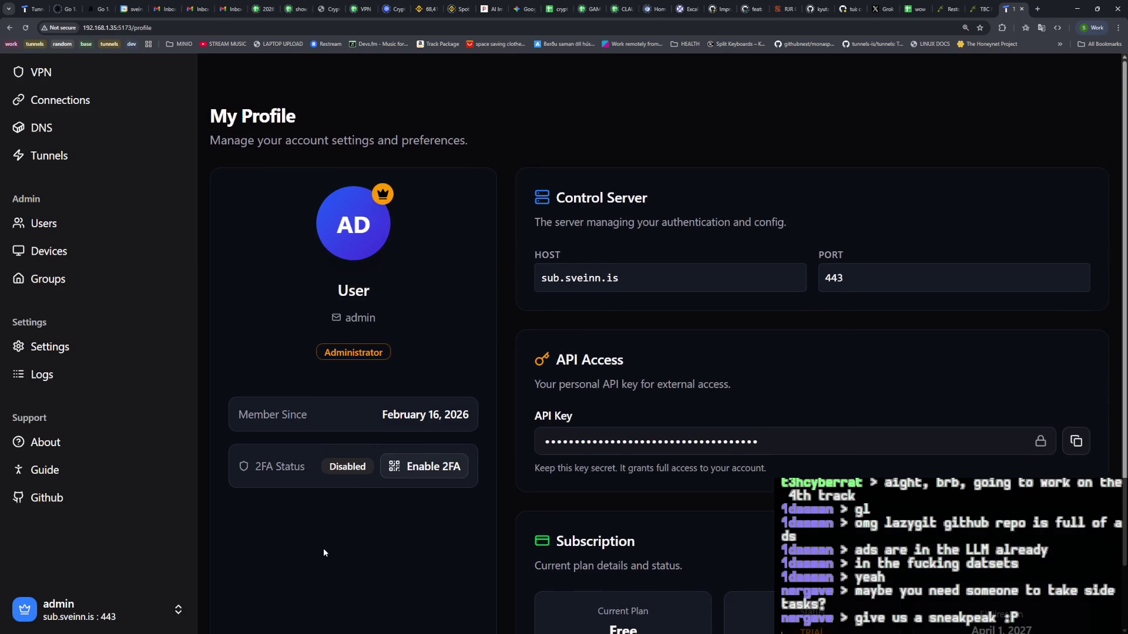
pyautogui.scroll(-2, 324, 551)
pyautogui.scroll(2, 323, 548)
pyautogui.click(51, 75)
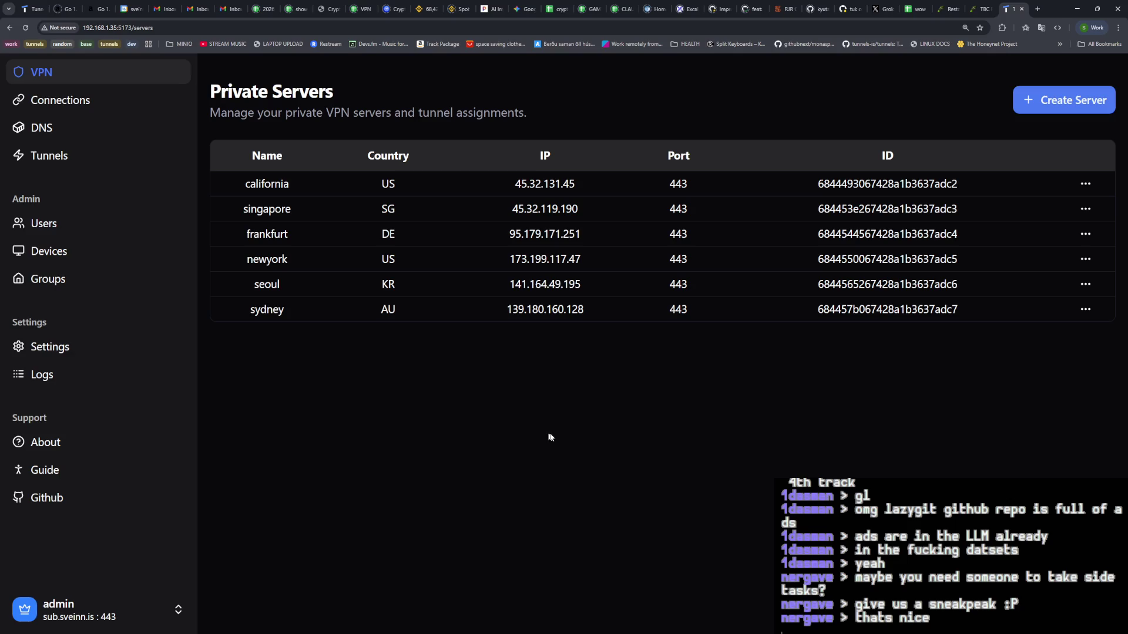
# Step: Return from the browser to the Zellij terminal running the Vite v7.2.2 server
pyautogui.hotkey('alt', 'Tab')
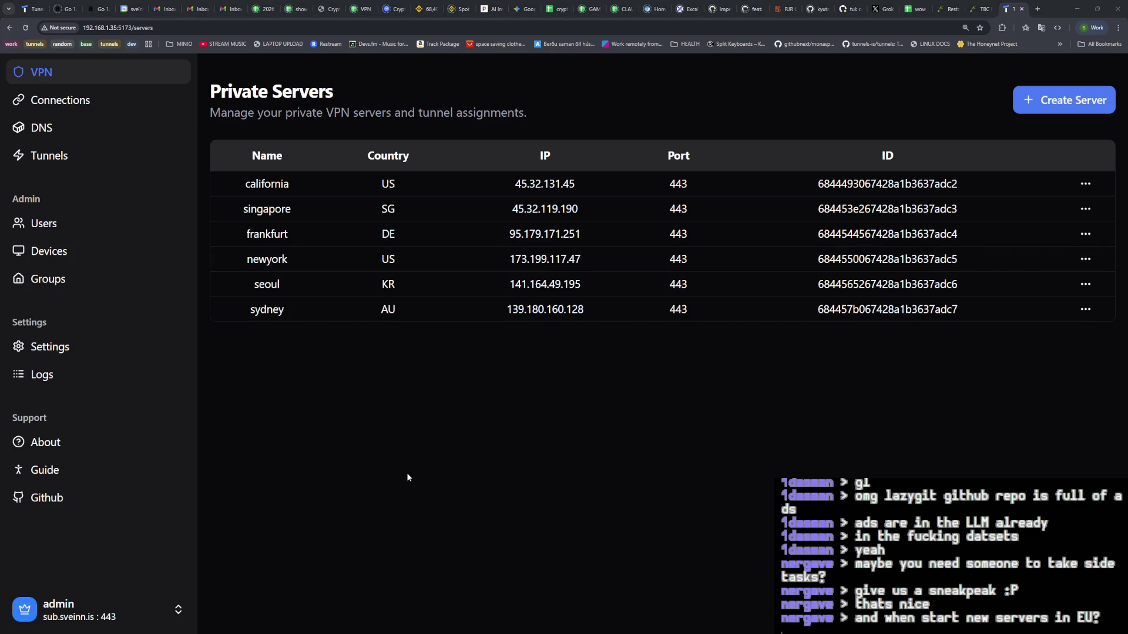
pyautogui.hotkey('alt', 'Tab')
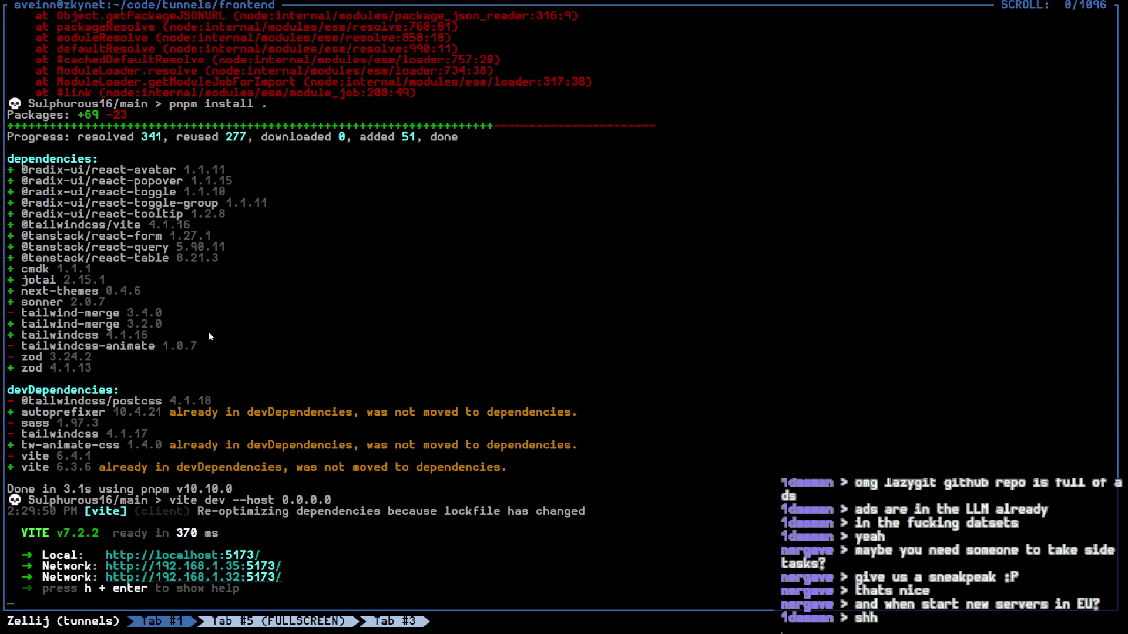
# Step: Stop the Vite dev server and close the Private Servers browser tab
pyautogui.hotkey('ctrl', 'c')
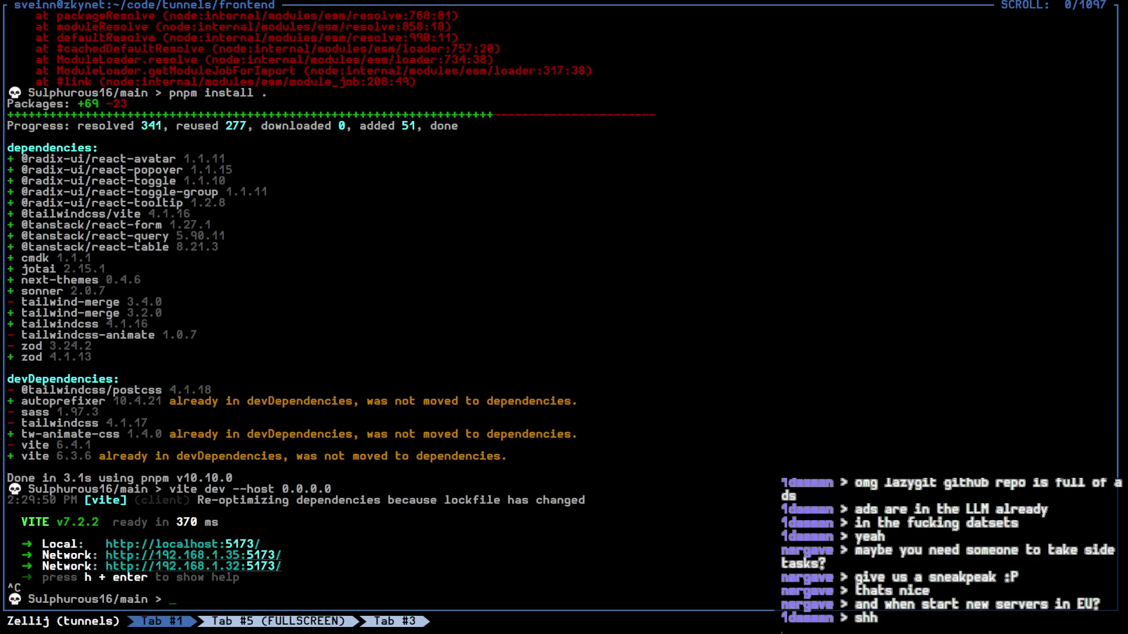
pyautogui.hotkey('alt', 'Tab')
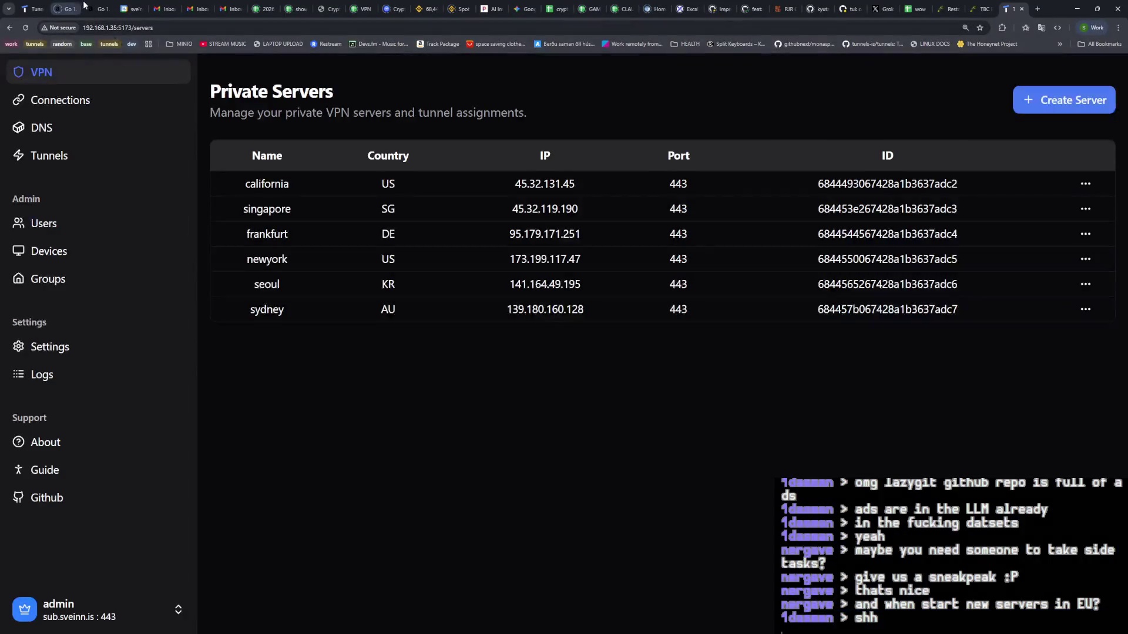
pyautogui.click(1022, 8)
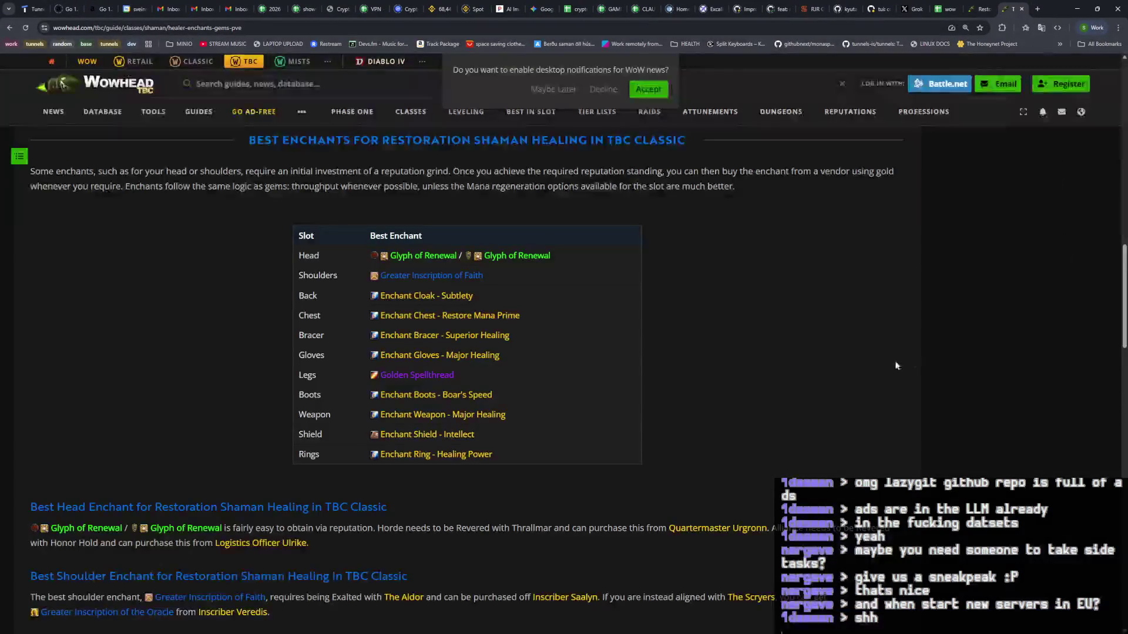
# Step: Glance at the crypto trading dashboard tab, then switch to the ec Zellij session
pyautogui.hotkey('alt', 'Tab')
pyautogui.hotkey('alt', 'Tab')
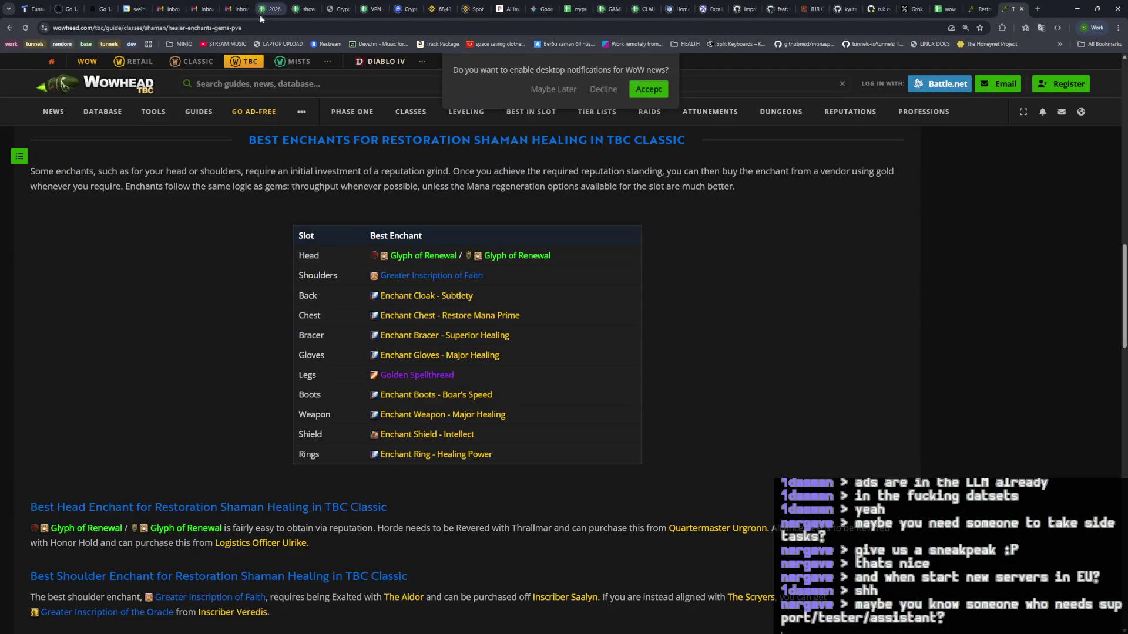
pyautogui.click(325, 12)
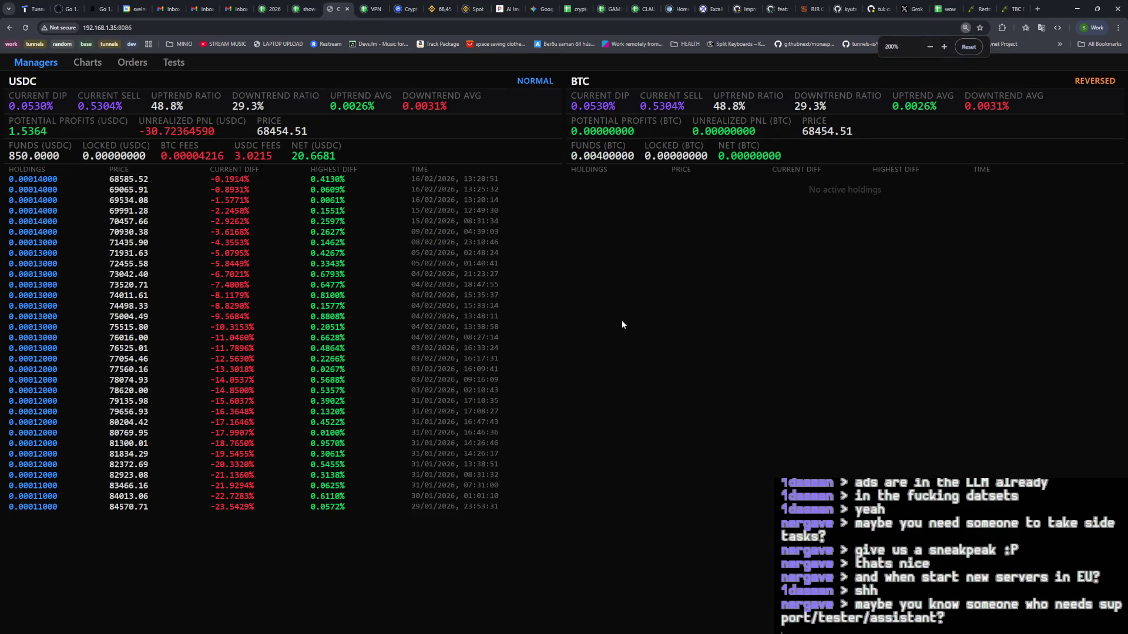
pyautogui.hotkey('alt', 'Tab')
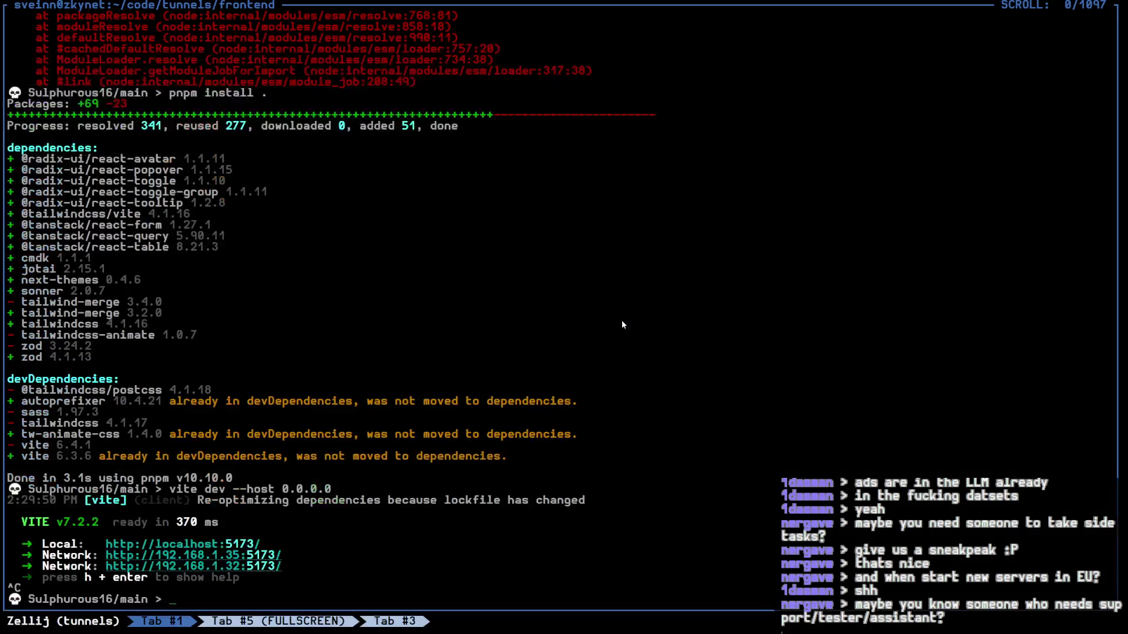
pyautogui.hotkey('alt', 'Tab')
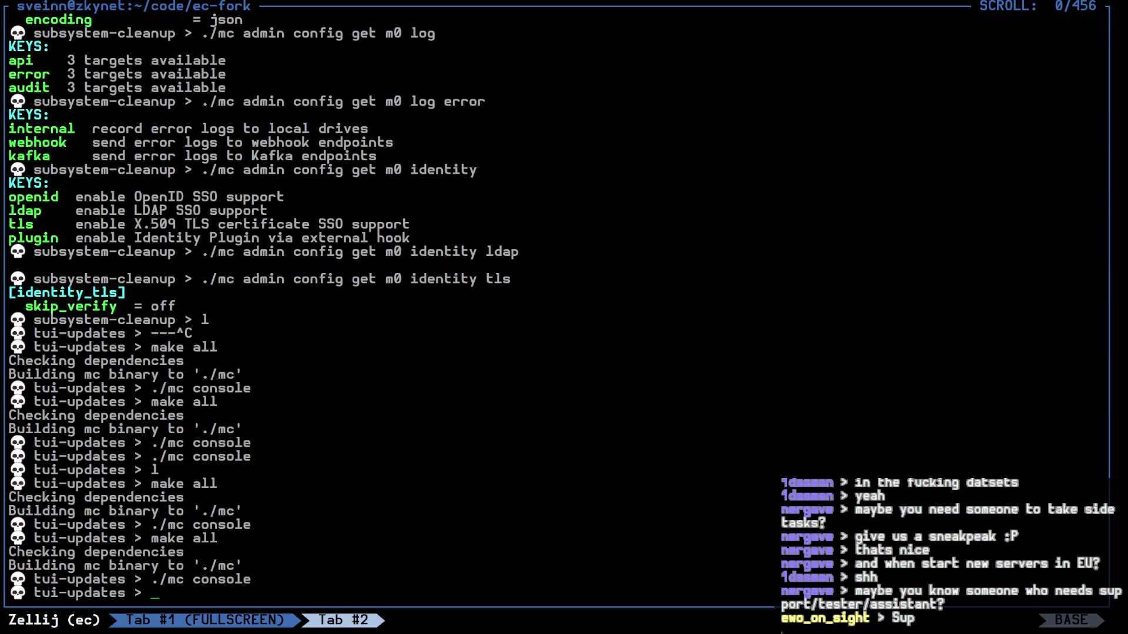
# Step: Restore the tiled Helix, diff and shell panes, focusing the bottom-left shell
pyautogui.hotkey('ctrl', 'p')
pyautogui.press('f')
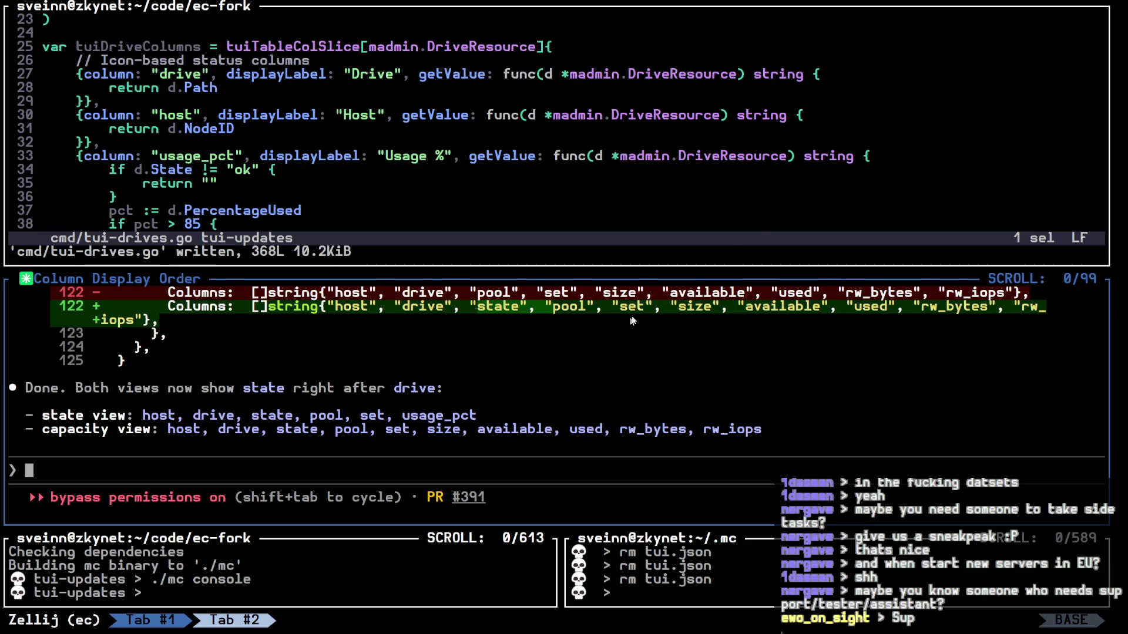
pyautogui.hotkey('alt', 'Down')
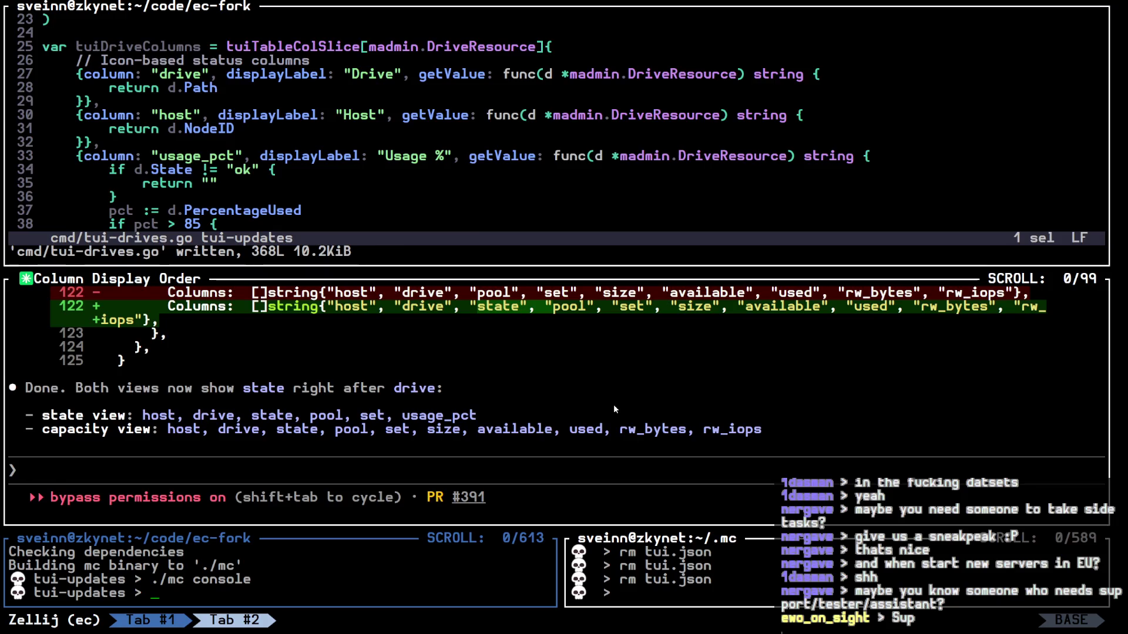
# Step: Relaunch the rebuilt mc console full-screen and open the Nodes view for cluster m0
pyautogui.hotkey('ctrl', 'p')
pyautogui.press('f')
pyautogui.press('Up')
pyautogui.press('Return')
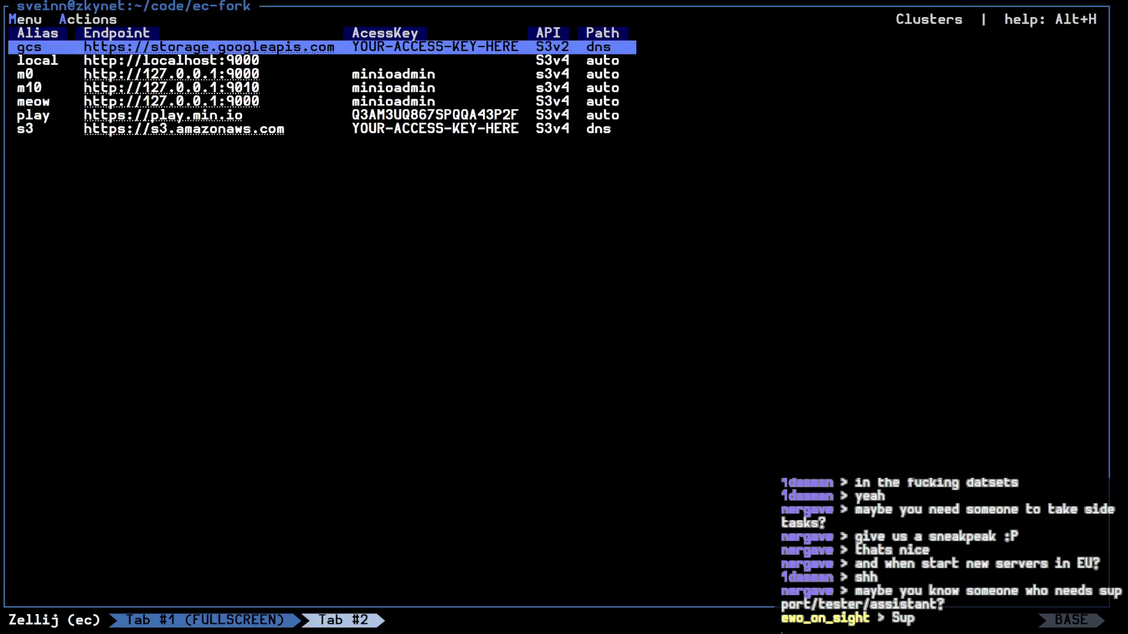
pyautogui.press('Down')
pyautogui.press('Down')
pyautogui.press('Return')
# Step: Step through the node rows, toggling between RAM/Drive/Load1/Version and Drives On/Off/Net Errors columns
pyautogui.press('Down')
pyautogui.press('Down')
pyautogui.press('Down')
pyautogui.press('Up')
pyautogui.press('Up')
pyautogui.press('Up')
pyautogui.press('Up')
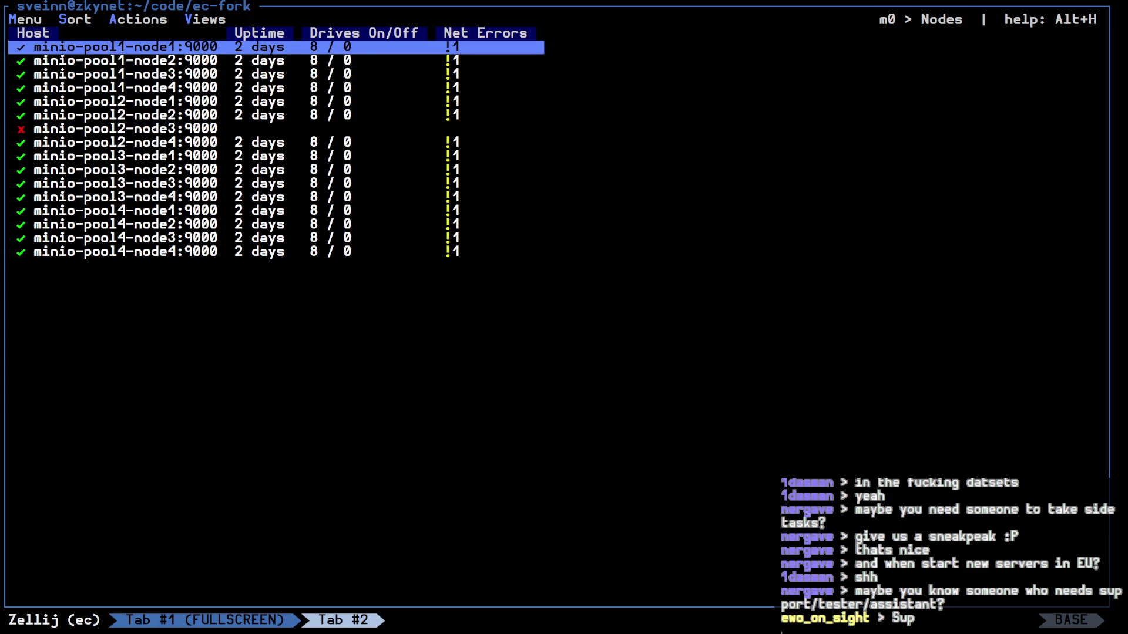
pyautogui.press('Down')
pyautogui.press('Down')
pyautogui.press('Down')
pyautogui.press('Tab')
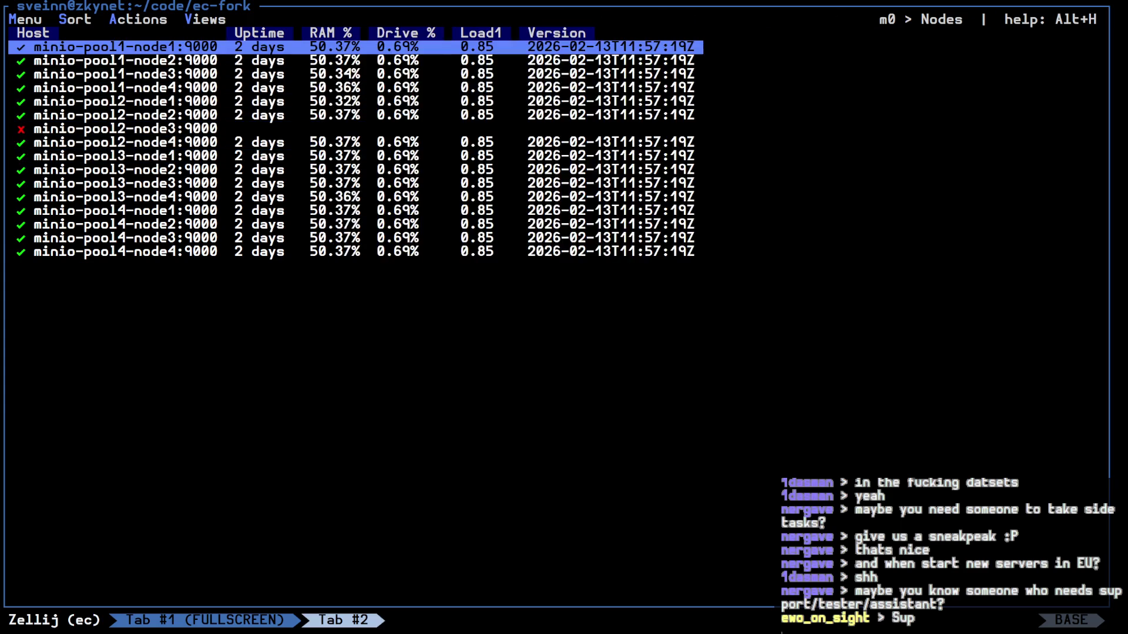
pyautogui.press('Tab')
pyautogui.press('Tab')
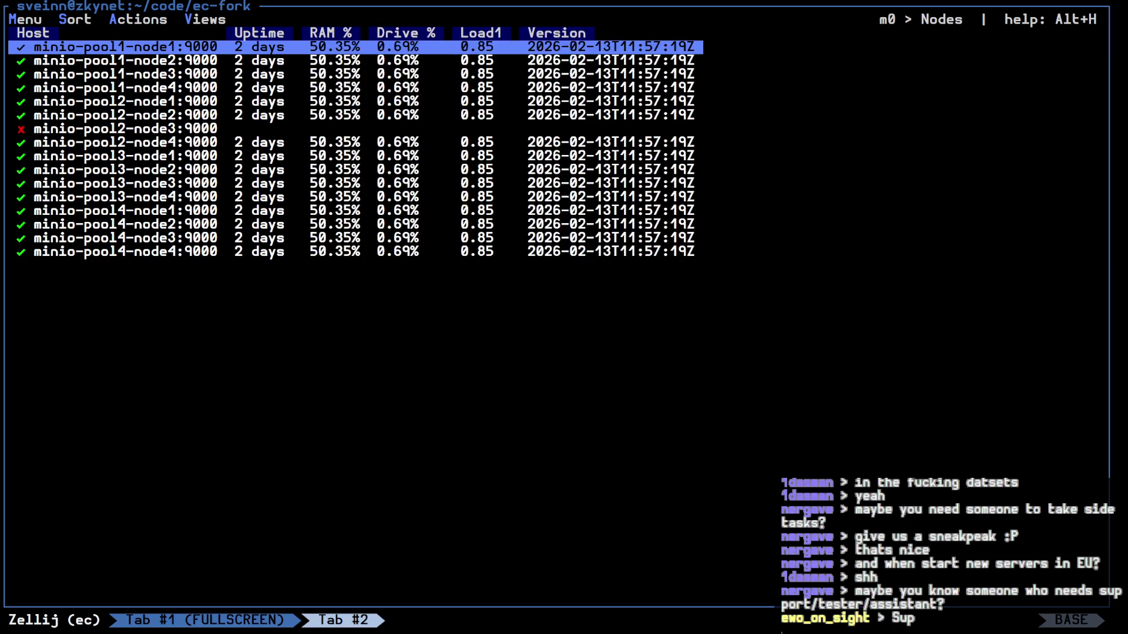
pyautogui.press('Tab')
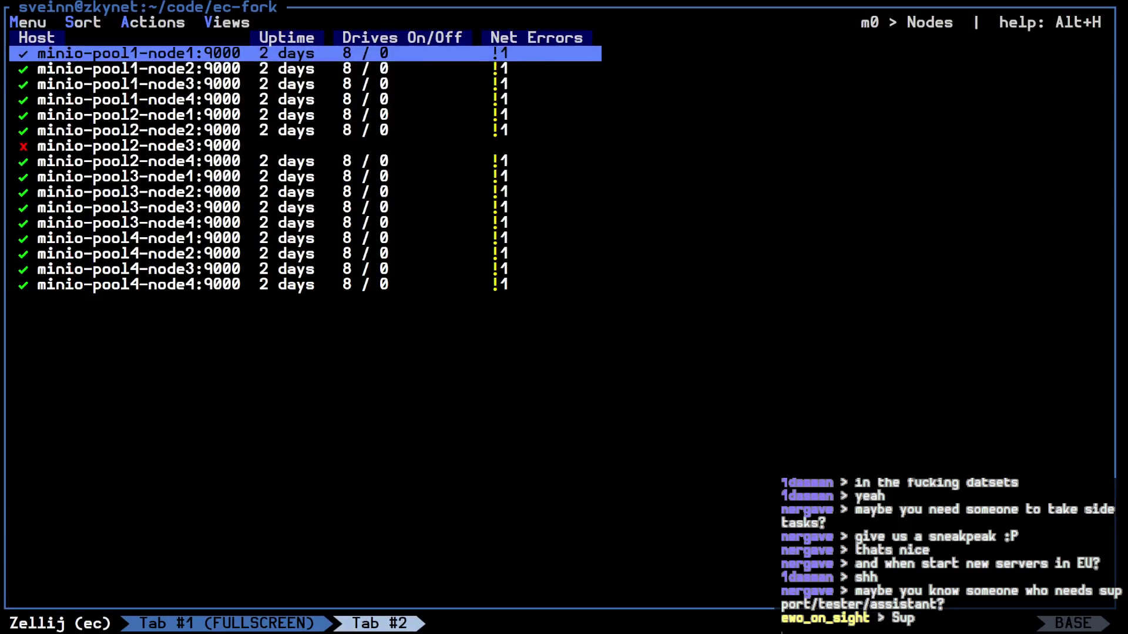
pyautogui.press('Tab')
pyautogui.press('Tab')
pyautogui.press('Down')
pyautogui.press('Down')
pyautogui.press('Tab')
pyautogui.press('Down')
pyautogui.press('Down')
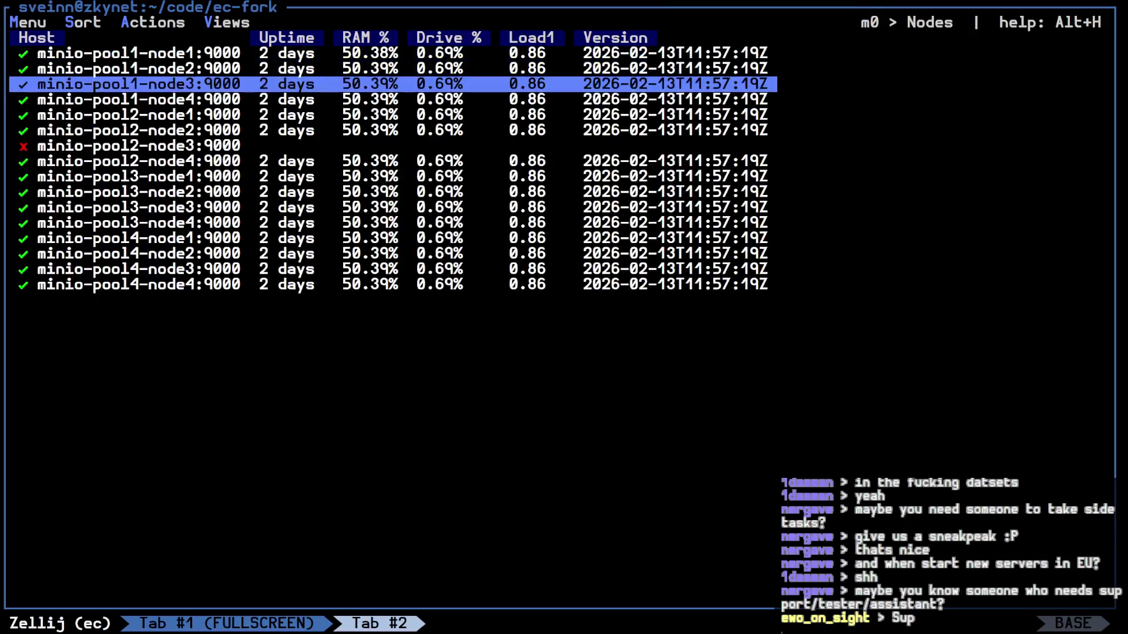
pyautogui.press('Tab')
pyautogui.press('Down')
pyautogui.press('Down')
pyautogui.press('Down')
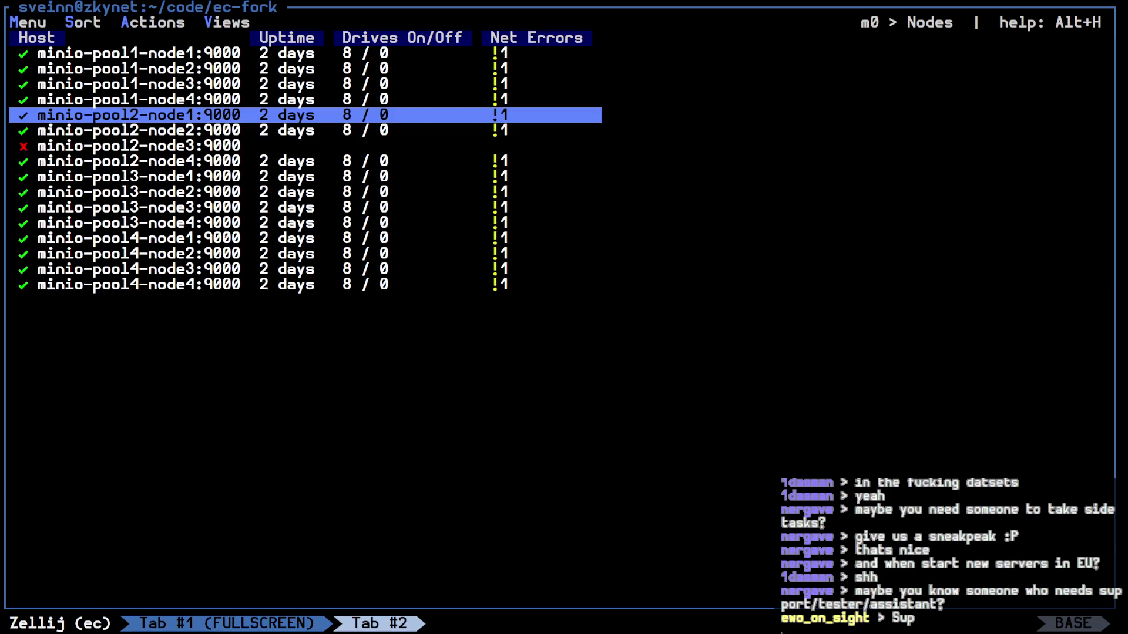
# Step: Open cmd/tui-nodes.go in the full-screen Go editor pane
pyautogui.hotkey('ctrl', 'p')
pyautogui.press('f')
pyautogui.hotkey('alt', 'Up')
pyautogui.hotkey('alt', 'Up')
pyautogui.hotkey('ctrl', 'p')
pyautogui.press('f')
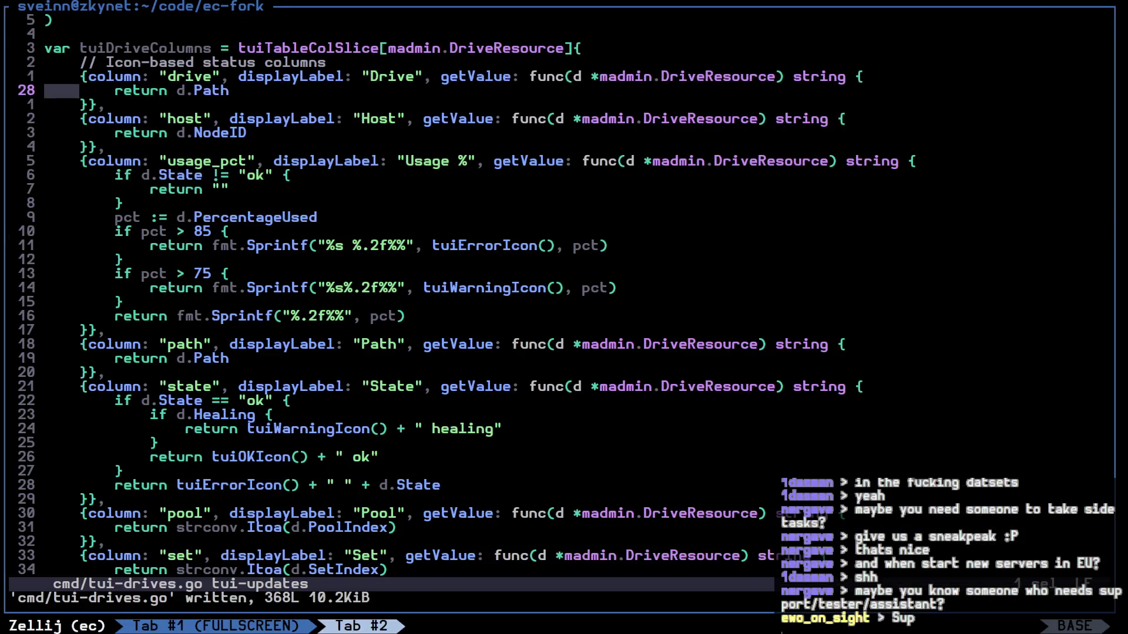
pyautogui.press('space')
pyautogui.write('ftui n')
pyautogui.press('Return')
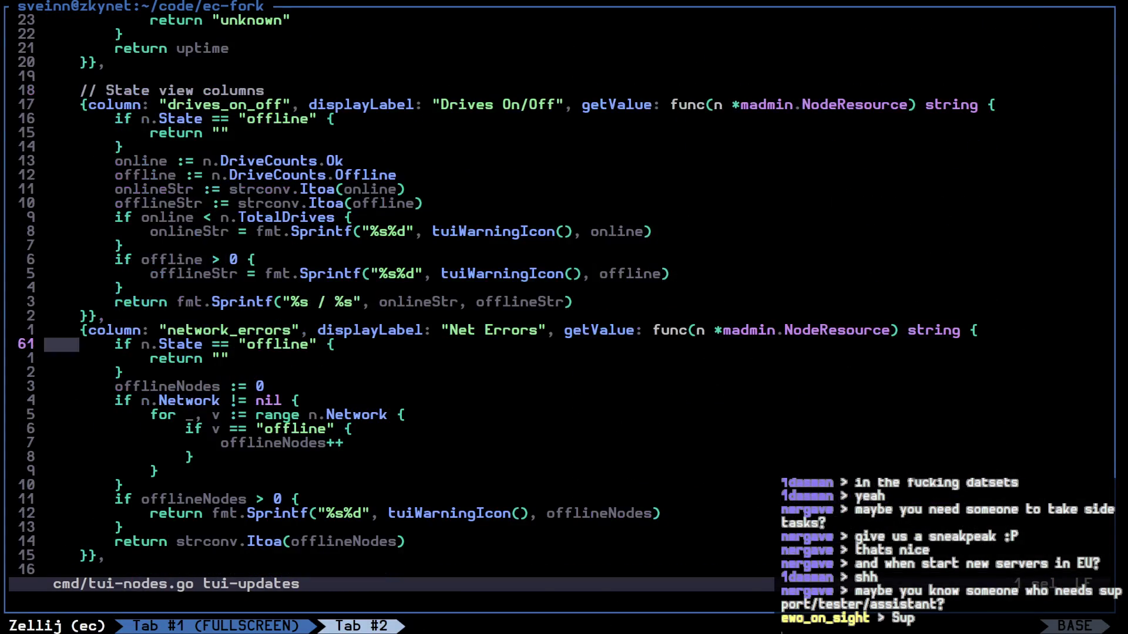
# Step: Restore the split layout and enter lg in the bottom-left shell pane
pyautogui.hotkey('ctrl', 'p')
pyautogui.press('f')
pyautogui.hotkey('alt', 'Down')
pyautogui.hotkey('alt', 'Down')
pyautogui.write('l')
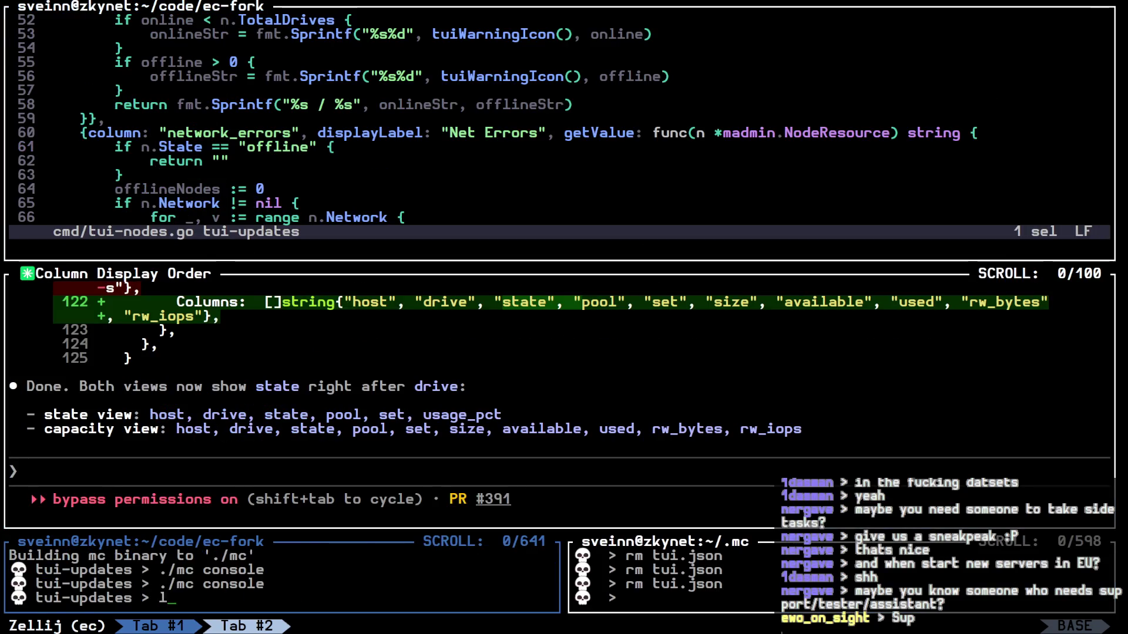